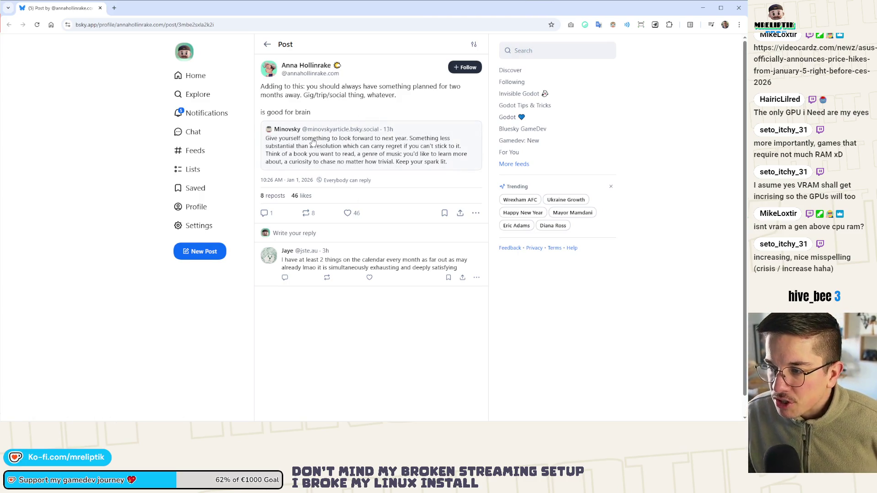
Step: Finish reading the Bluesky post, then switch to VS Code's project.godot diff
scroll(343, 137, down, 1)
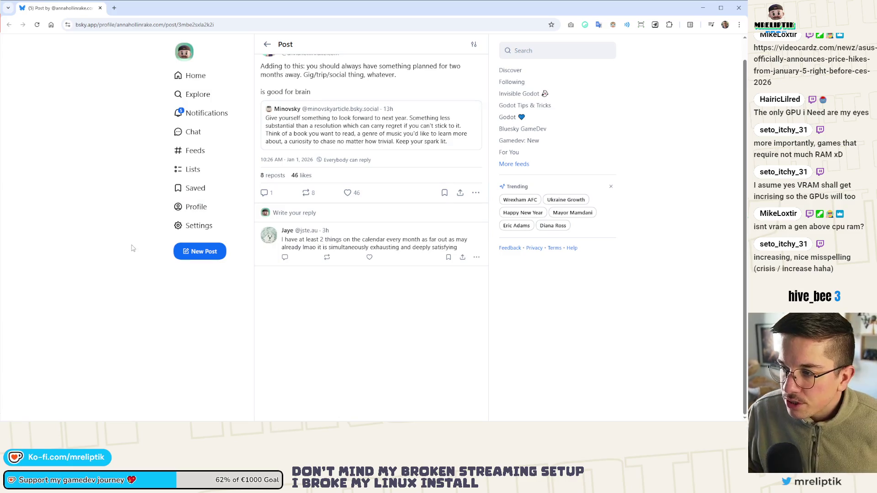
scroll(149, 184, up, 1)
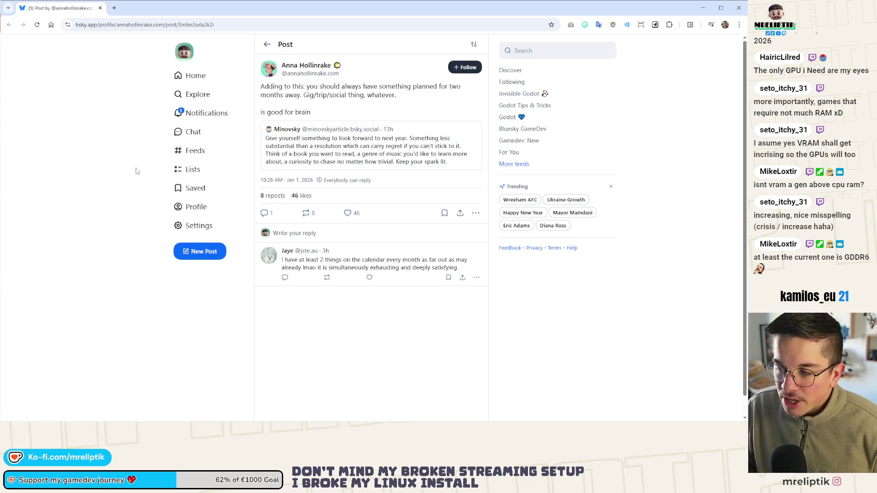
mouse_move(314, 115)
mouse_down()
mouse_move(262, 105)
mouse_move(259, 92)
mouse_up()
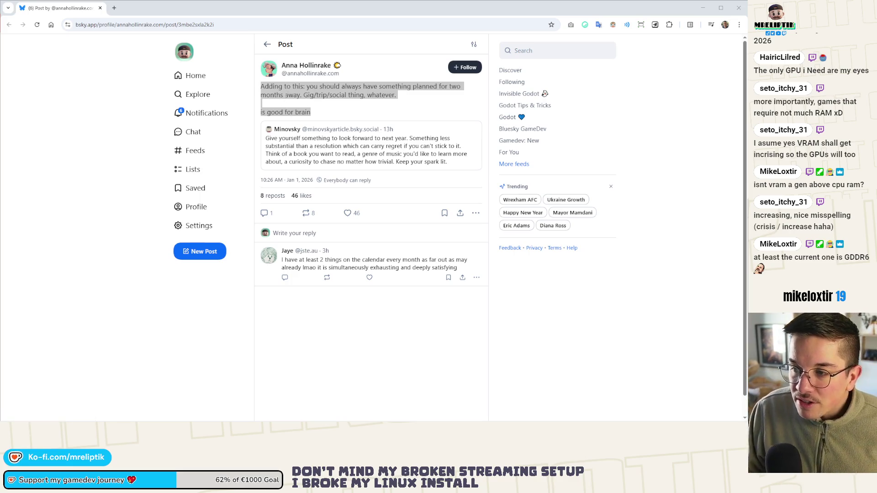
double_click(296, 95)
drag(265, 86, 312, 111)
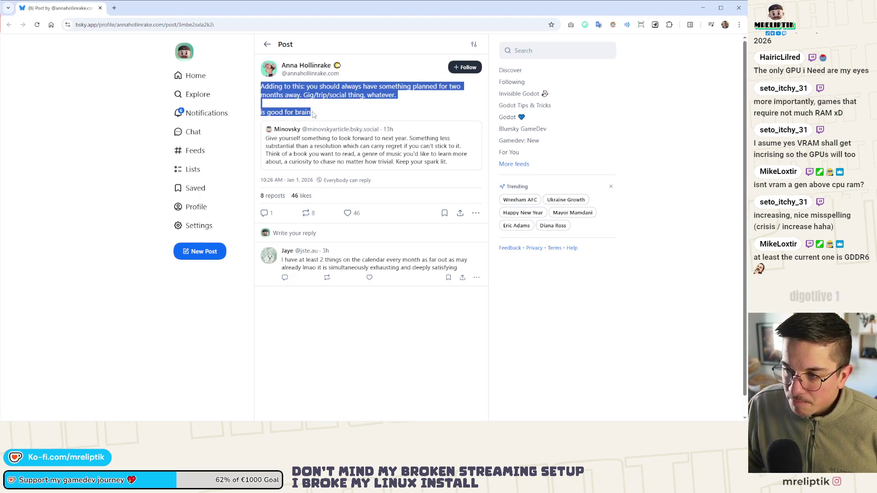
click(313, 111)
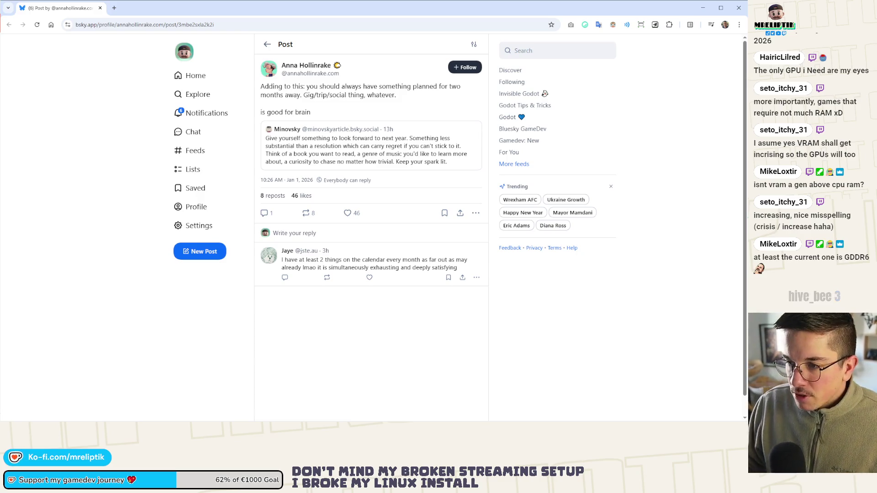
key(alt+Tab)
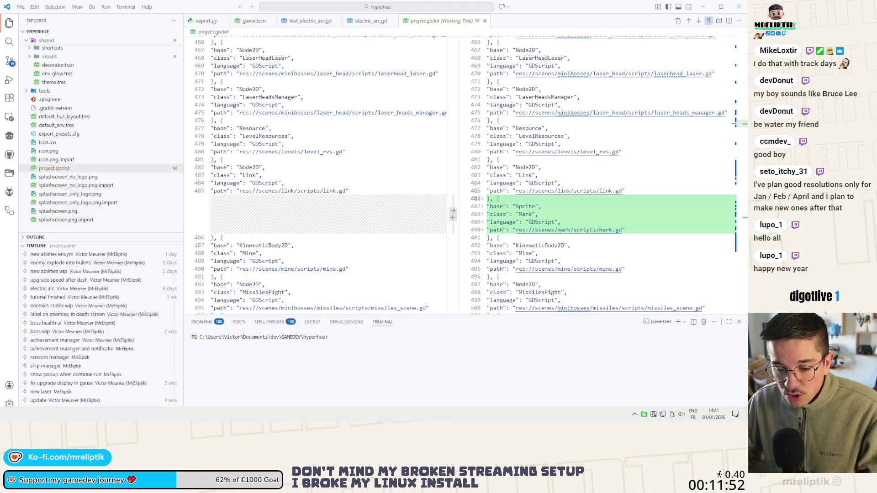
Step: Return to the Godot editor, where the globals.tscn scene with its Globals node is open
key(alt+Tab)
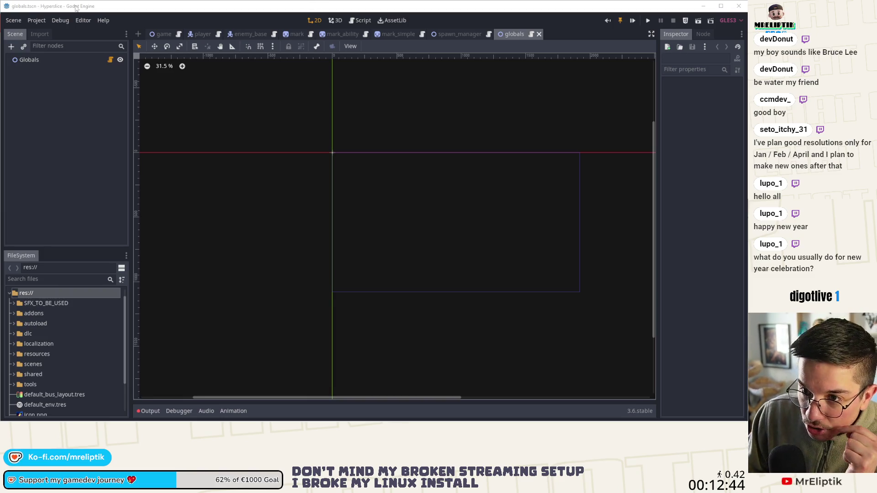
Step: Open player.gd from the player scene and scroll to the slice-hit damage code near line 1740
click(335, 35)
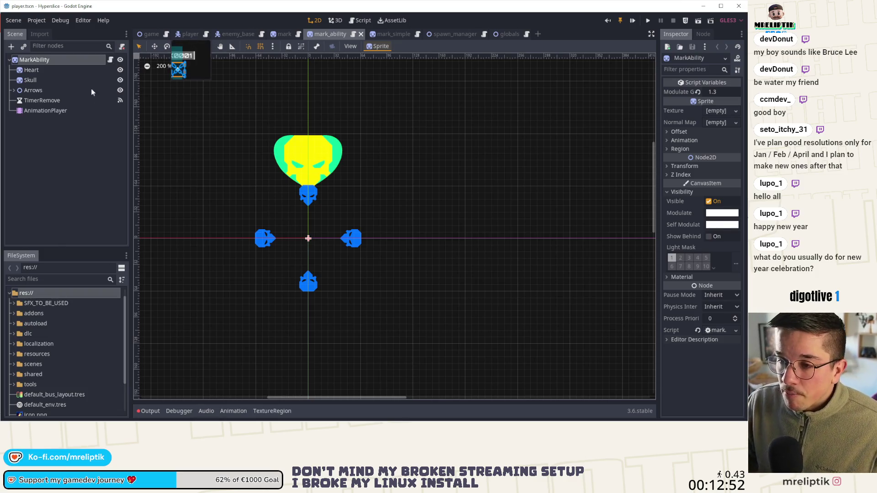
click(188, 33)
click(205, 33)
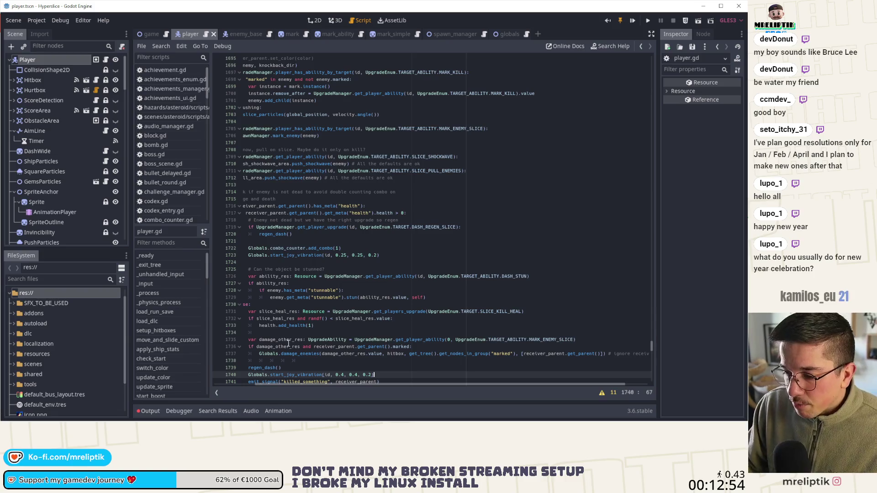
scroll(319, 320, left, 3)
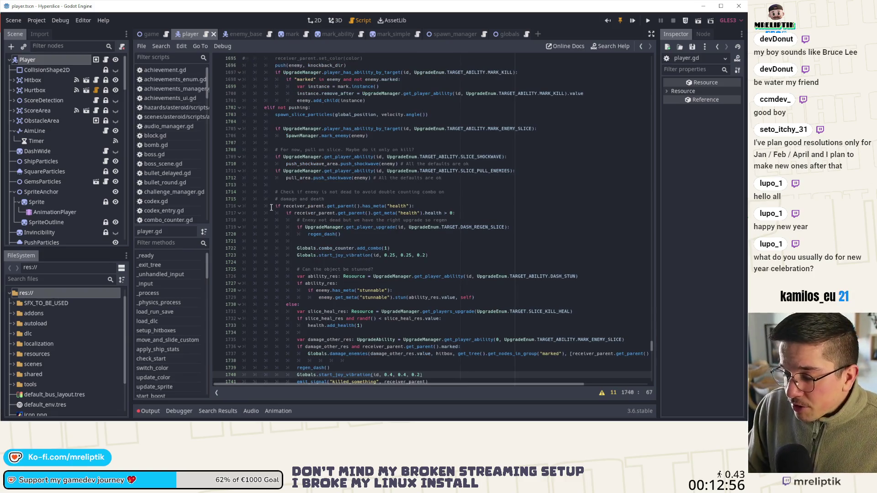
scroll(328, 195, down, 4)
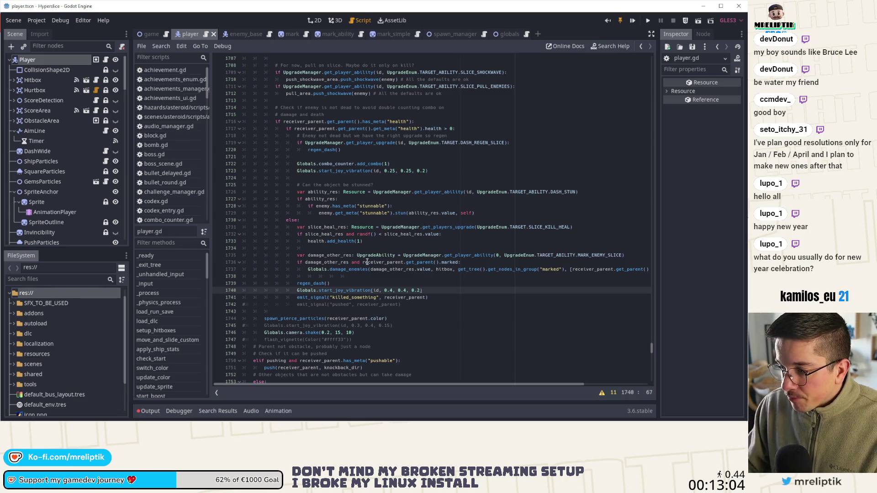
scroll(315, 83, up, 3)
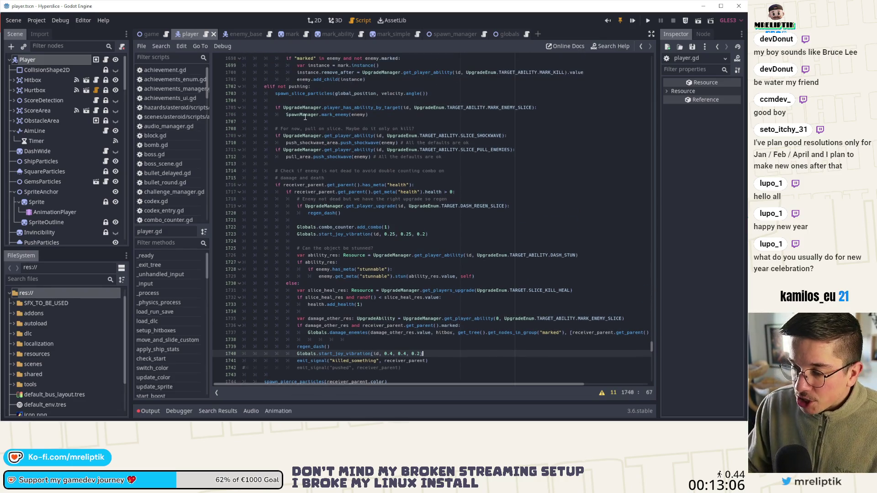
scroll(348, 221, down, 3)
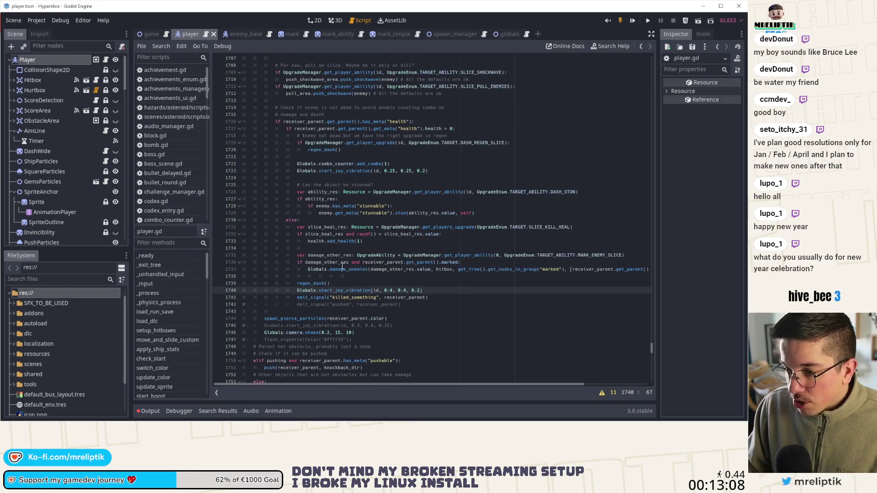
Step: Inspect regen_dash, damage_other_res, UpgradeAbility, receiver_parent and the damage_enemies hitbox arguments
double_click(316, 283)
double_click(338, 262)
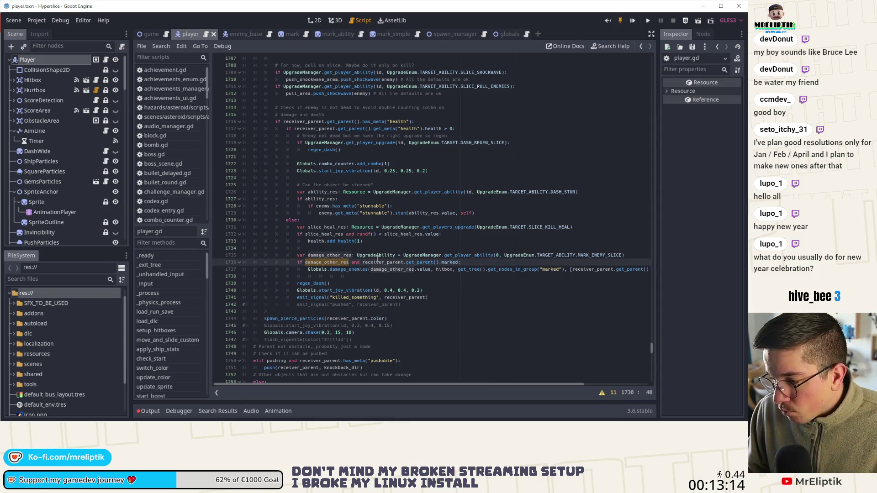
double_click(376, 255)
double_click(384, 263)
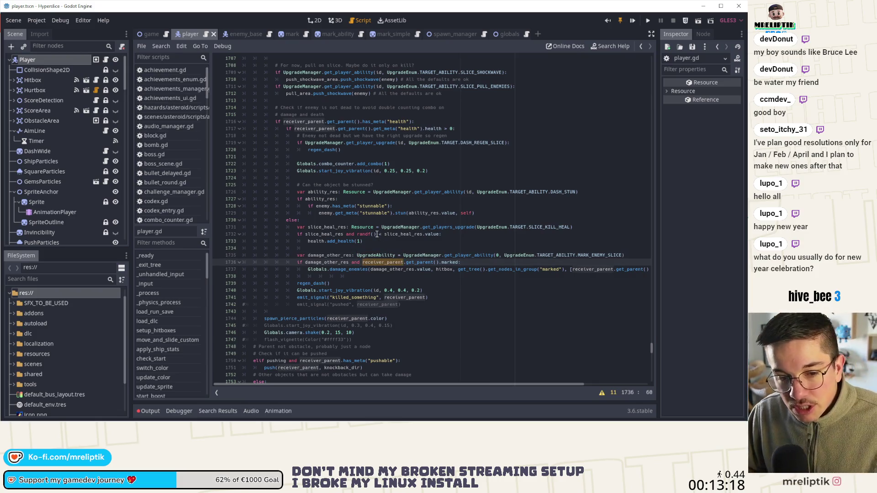
double_click(340, 269)
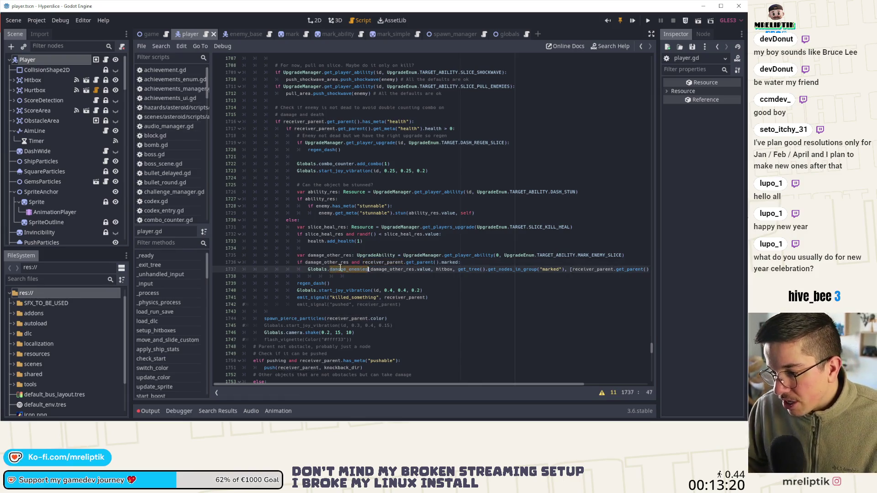
double_click(392, 268)
double_click(446, 269)
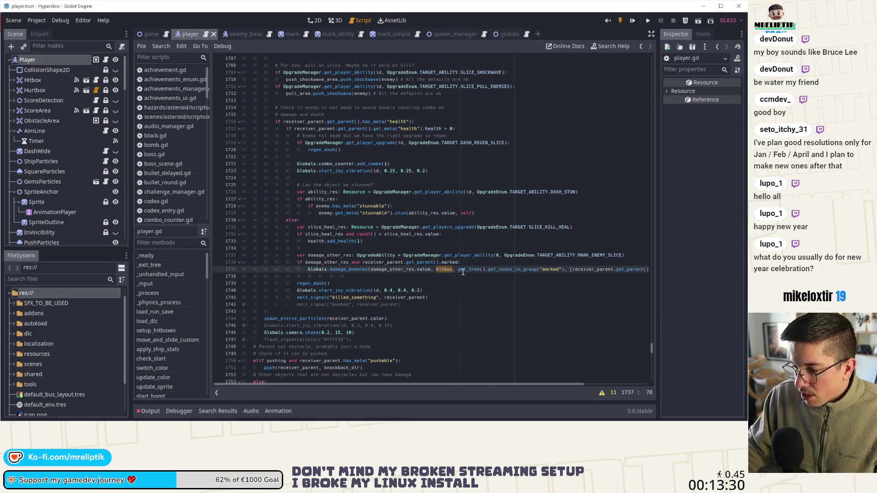
Step: Scroll through the surrounding MARK_ENEMY_SLICE code to review it
scroll(507, 276, right, 2)
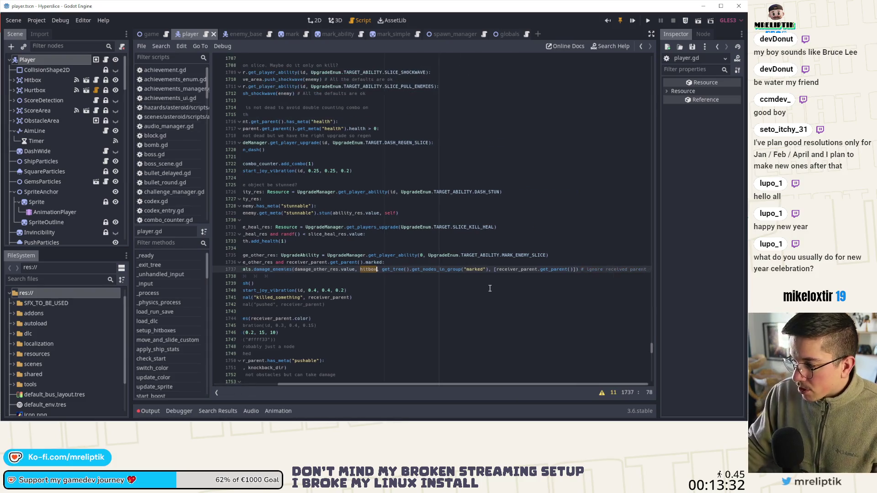
scroll(543, 278, left, 2)
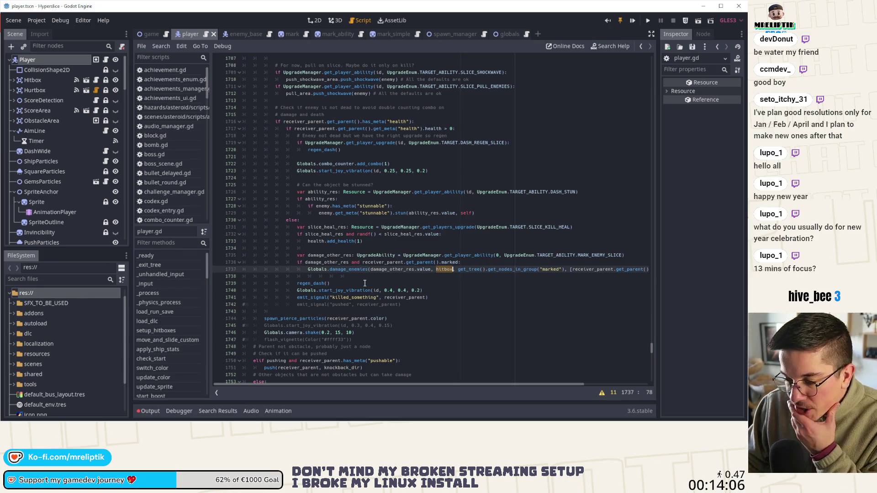
scroll(358, 264, up, 4)
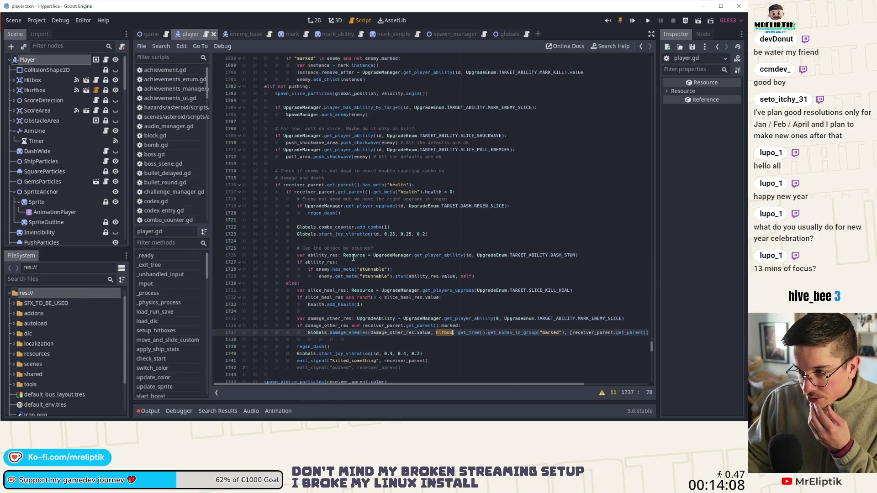
scroll(352, 260, up, 1)
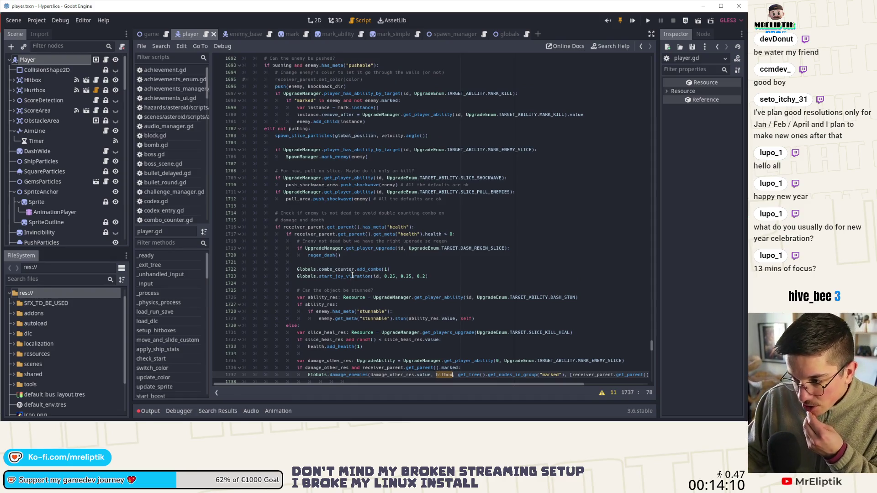
scroll(332, 299, down, 6)
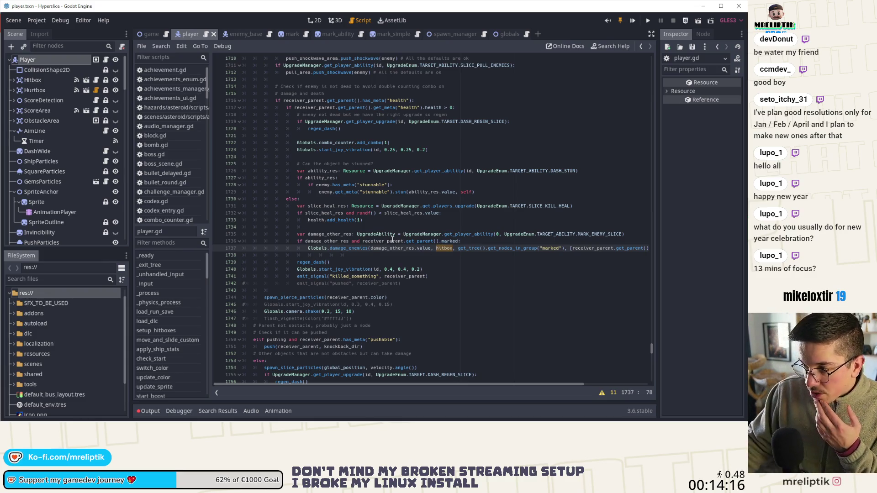
click(233, 35)
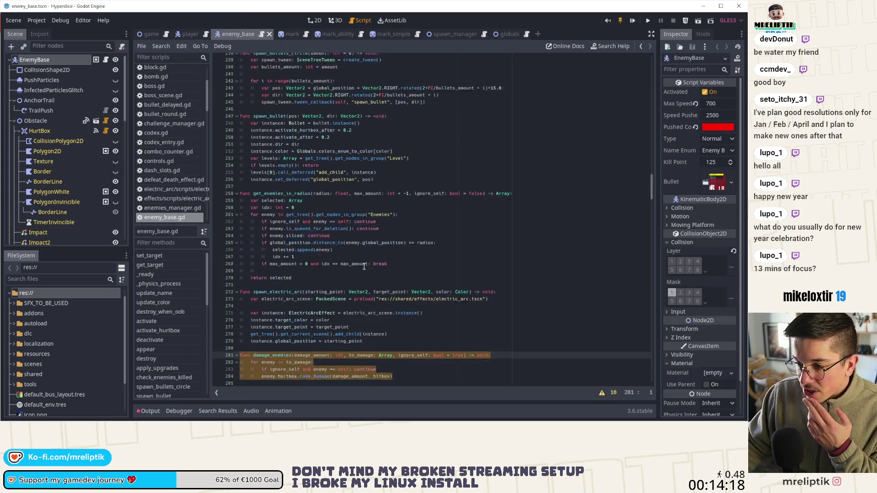
scroll(364, 266, down, 3)
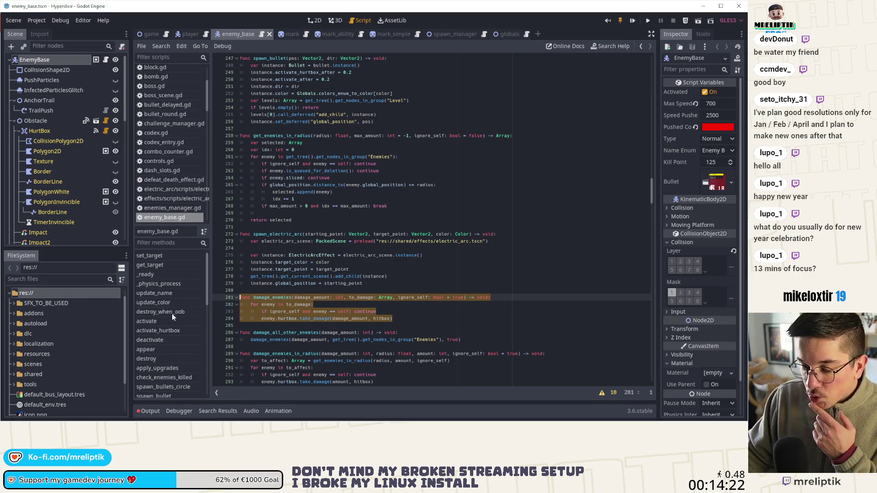
scroll(172, 314, down, 5)
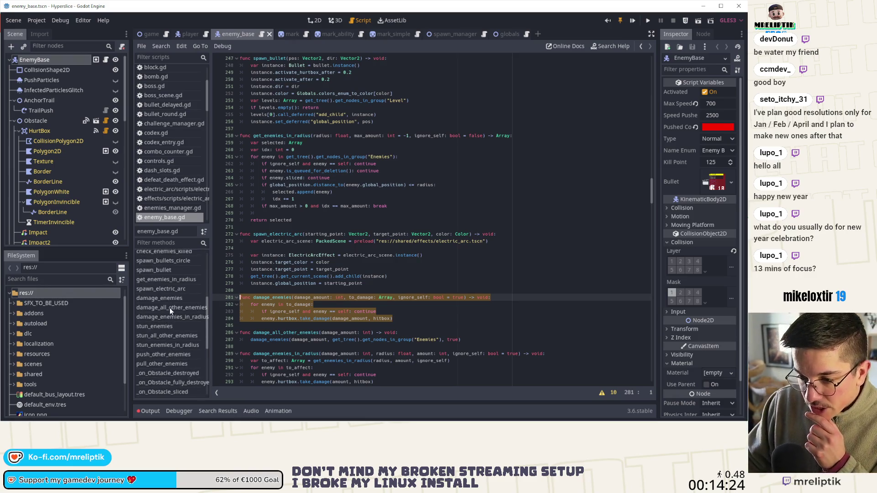
scroll(178, 367, down, 1)
click(172, 373)
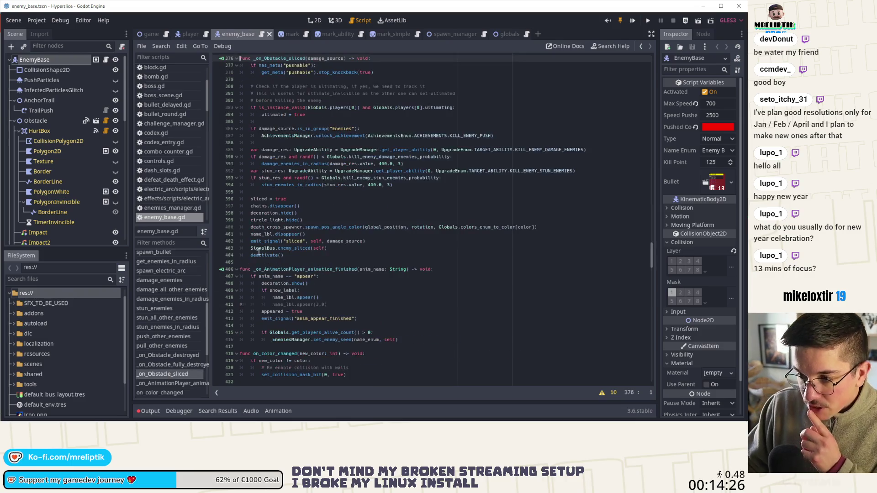
scroll(279, 233, up, 1)
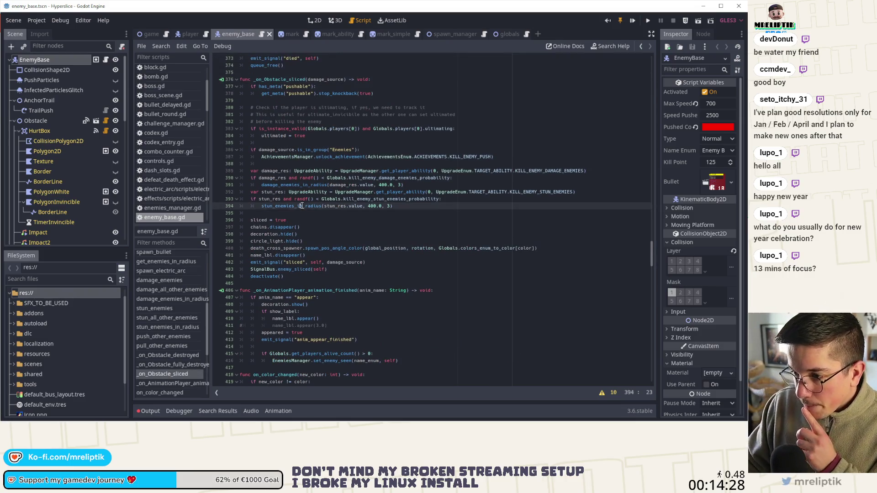
double_click(299, 206)
double_click(305, 185)
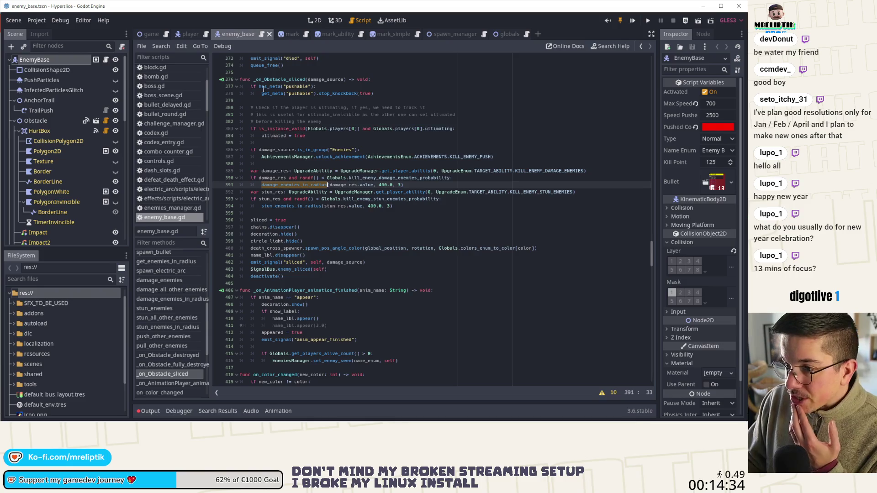
Step: Add a TODO above the ability code: this should happen when the enemy slices us, not when we're killed. Save enemy_base.gd
click(282, 165)
key(Return)
text(# )
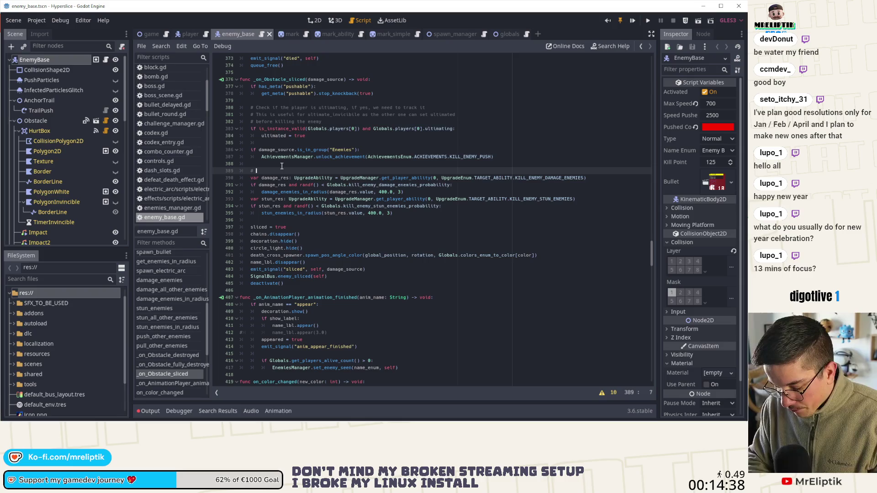
text(TODO: tois )
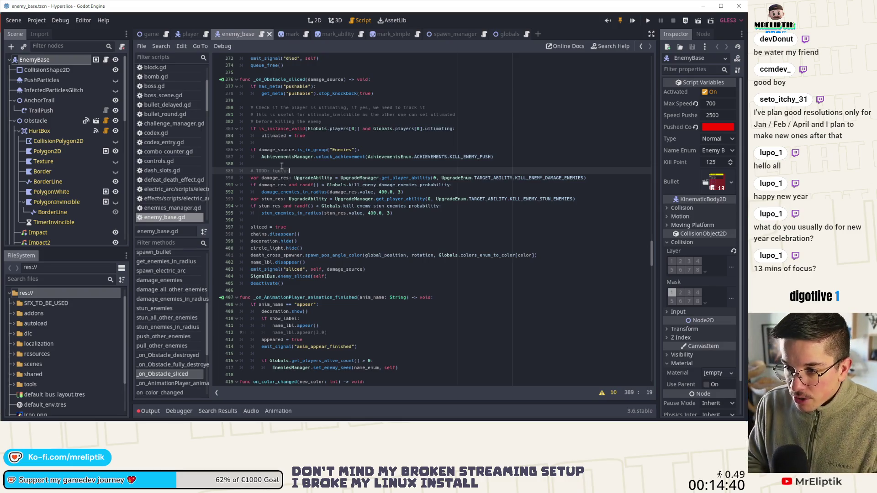
text(should h)
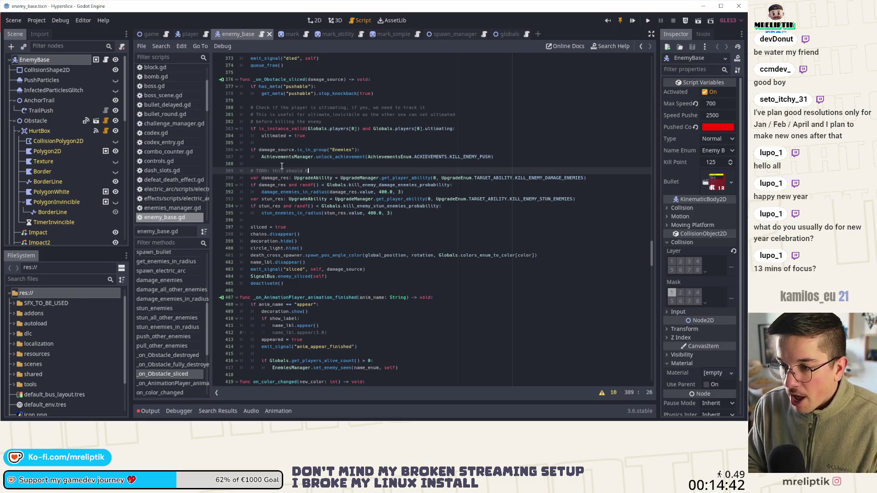
text(appen when)
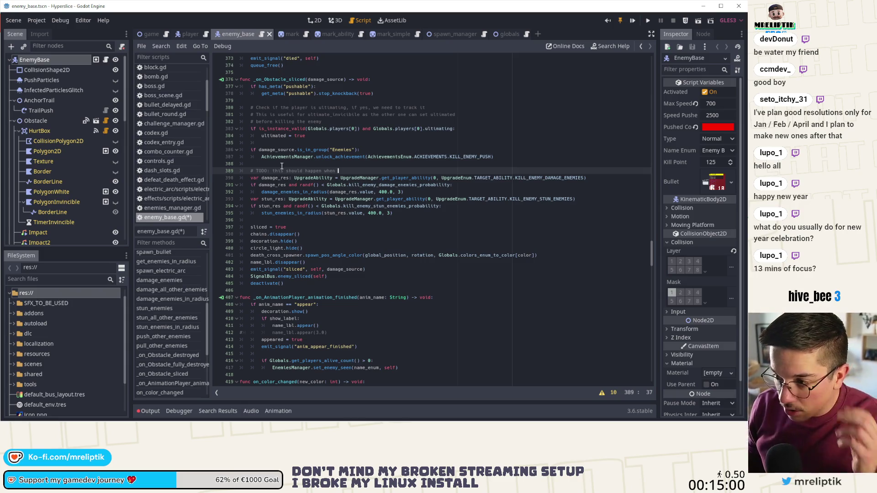
text(the en)
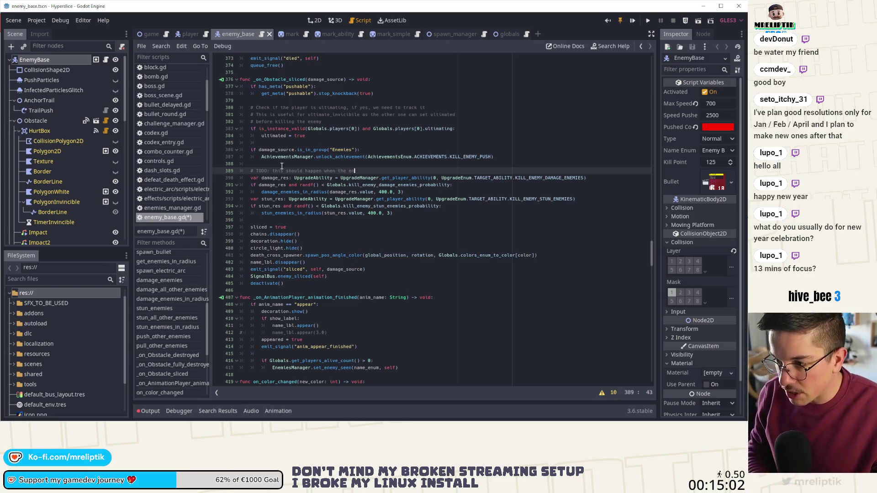
text(emy slices us, )
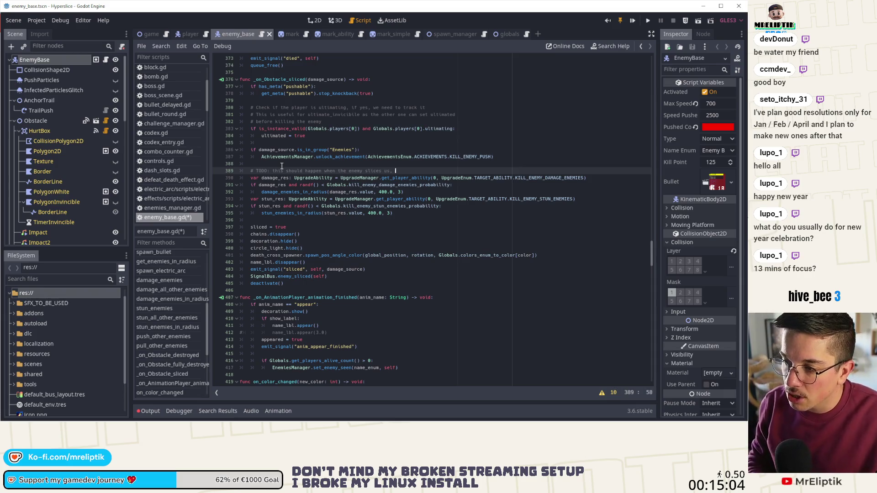
text(not )
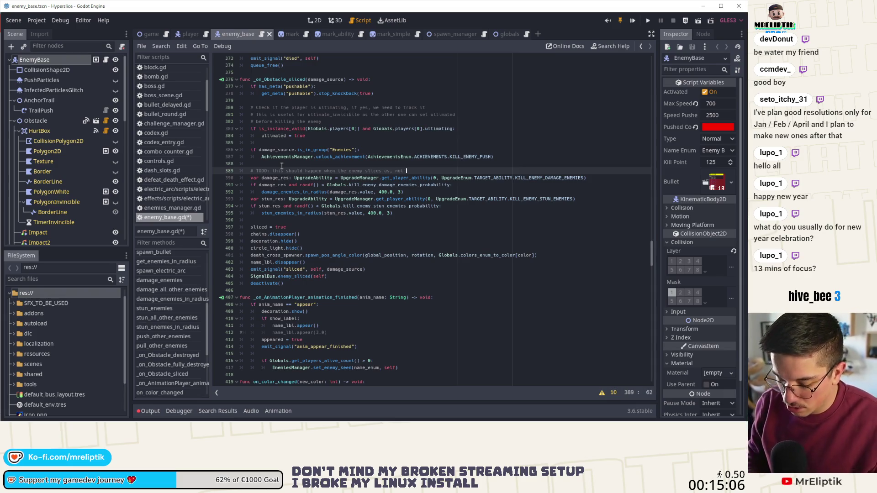
text(all the time )
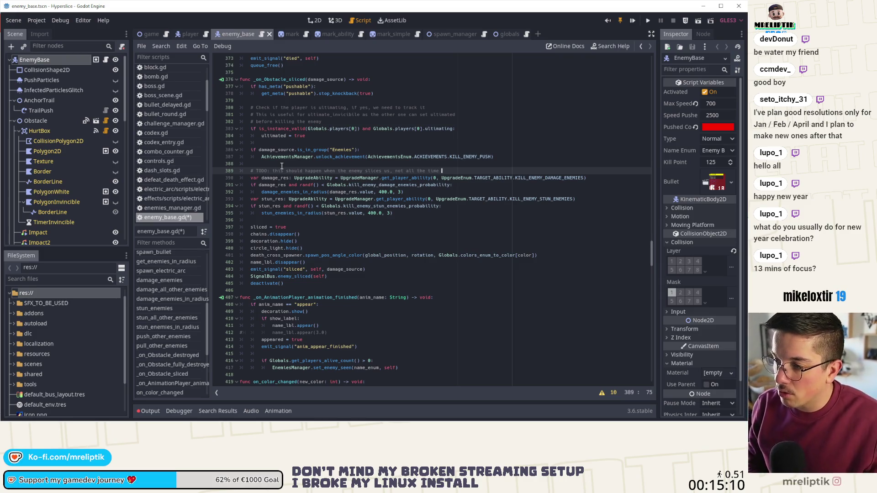
text(he)
key(BackSpace)
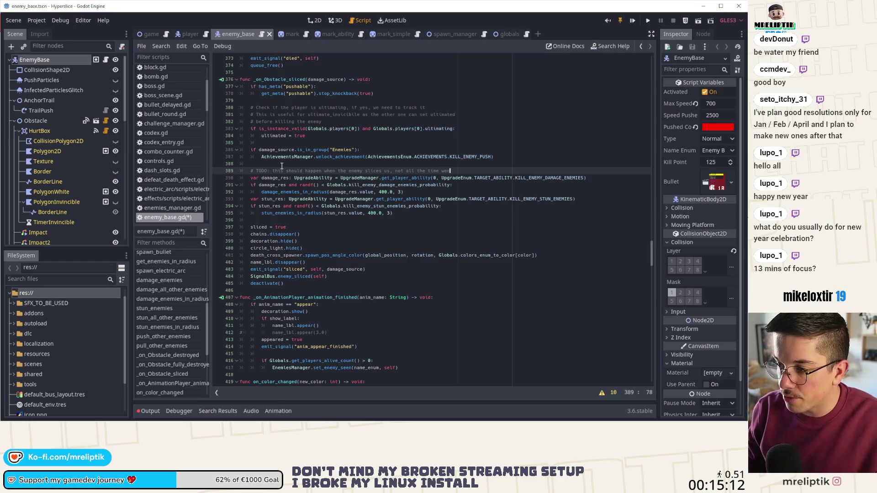
text(en we'r)
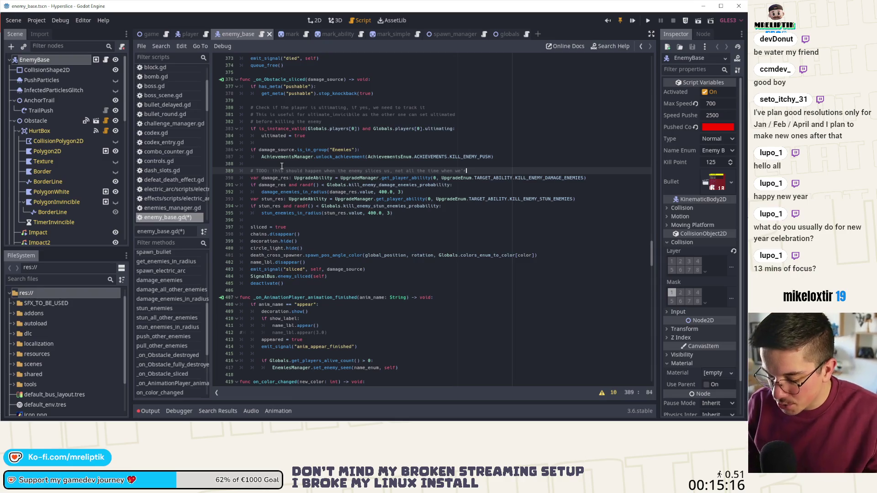
text(e killed)
key(ctrl+s)
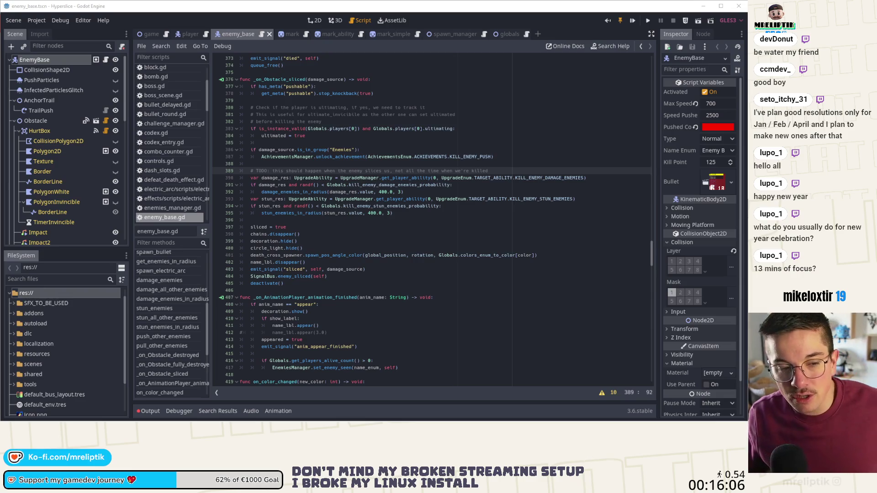
click(548, 241)
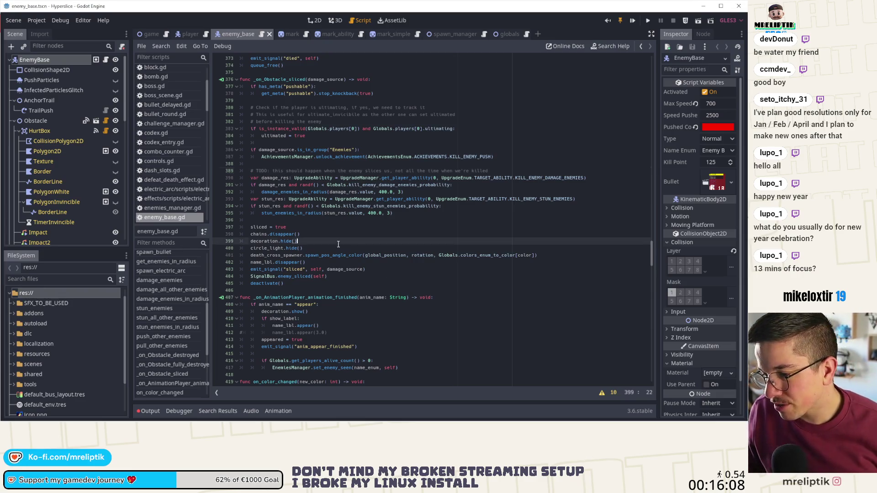
click(637, 417)
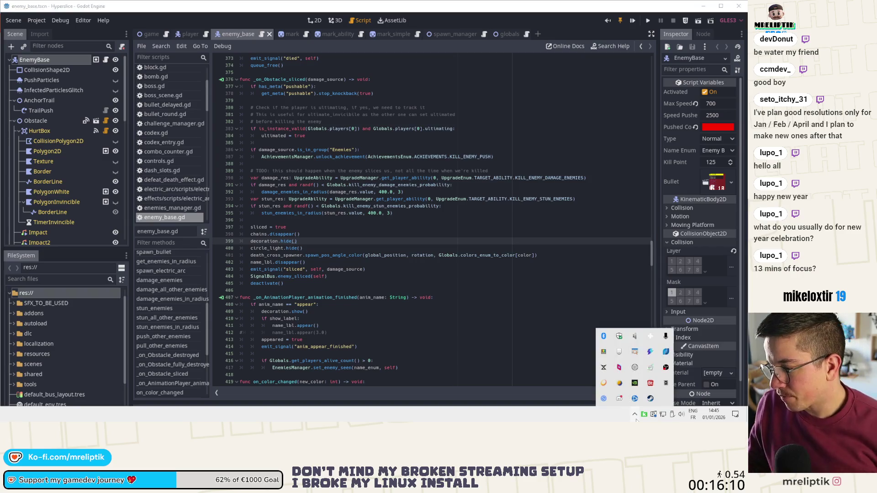
click(637, 418)
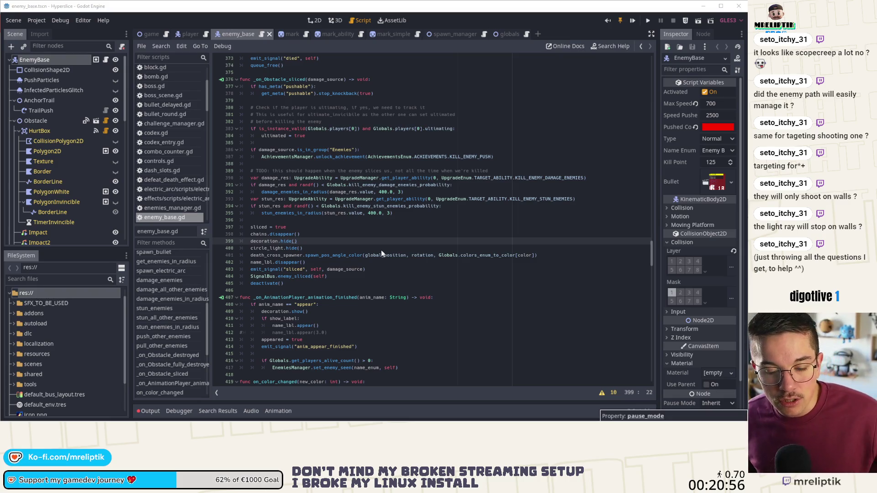
Step: Review lines 396–399 of enemy_base.gd, then view the EnemyBase scene in 2D
click(382, 235)
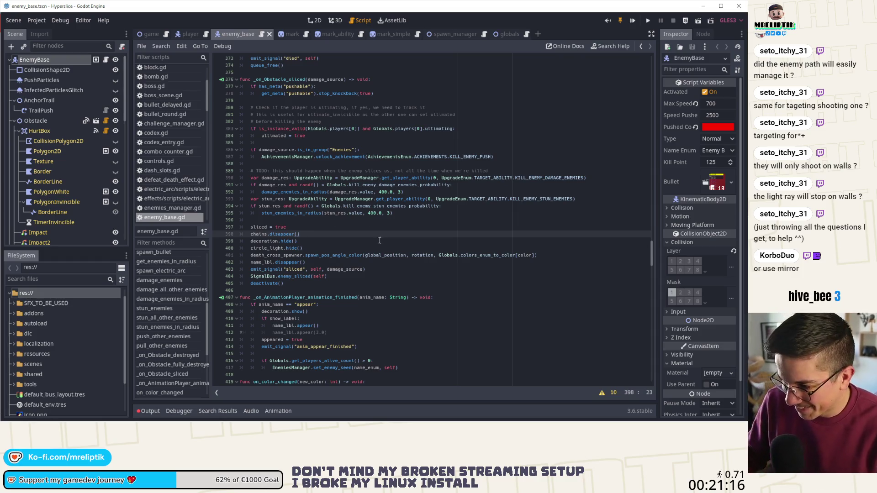
click(382, 239)
click(363, 237)
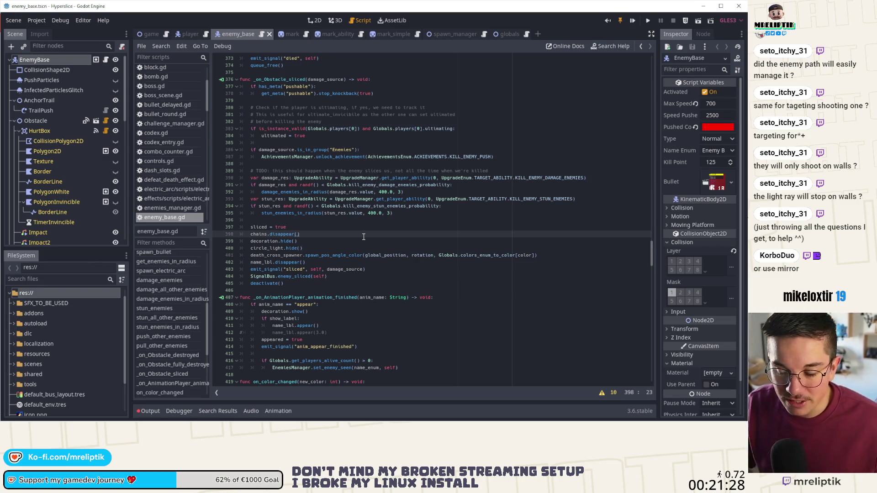
click(340, 220)
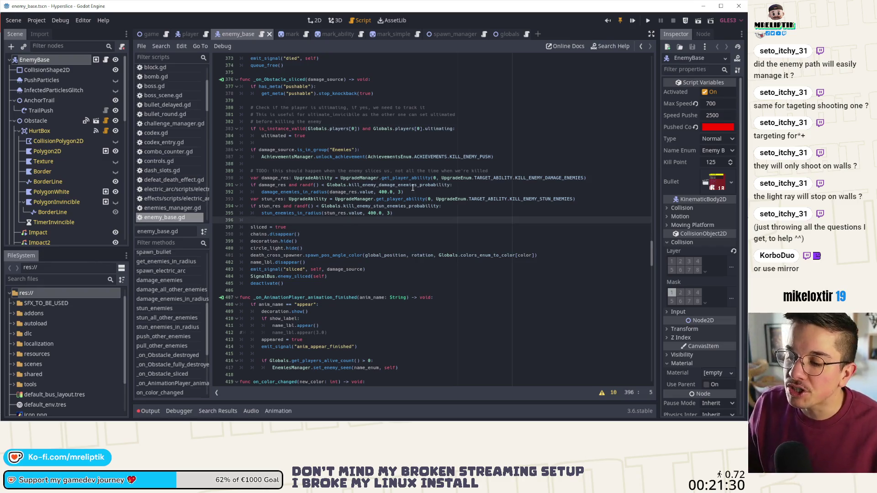
click(314, 20)
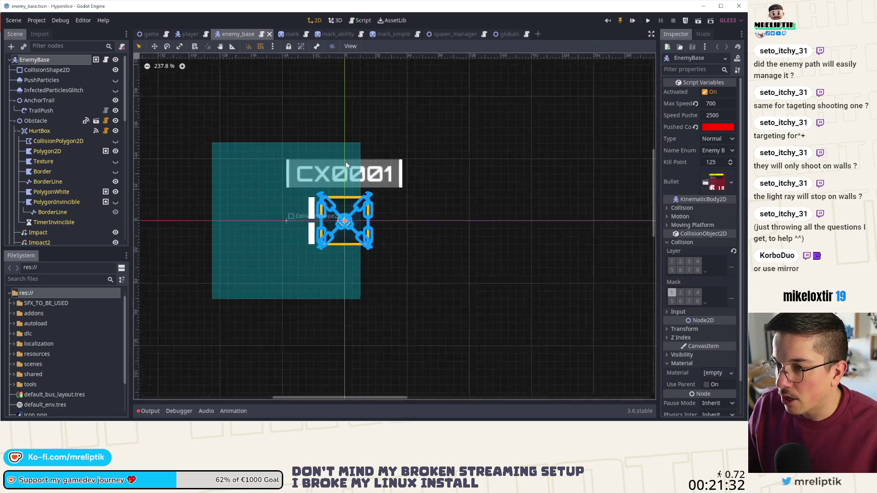
Step: Look through the mark_ability, mark_simple and spawn_manager scenes in turn
click(107, 60)
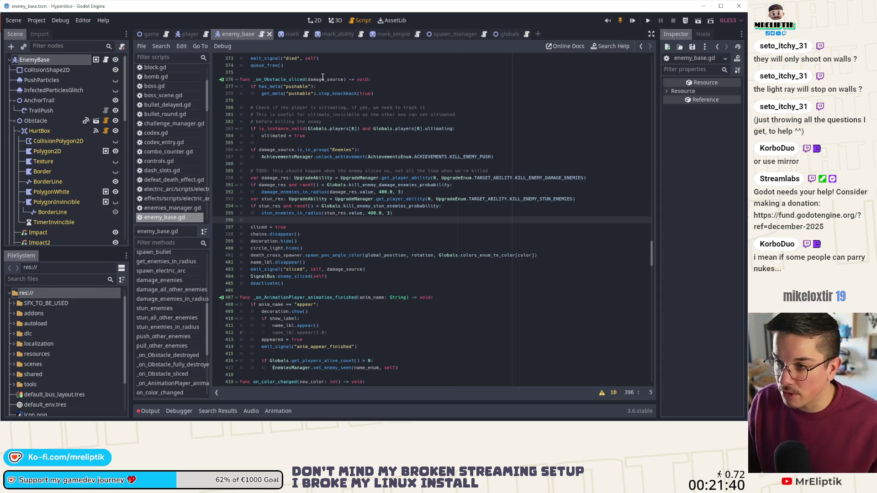
click(338, 34)
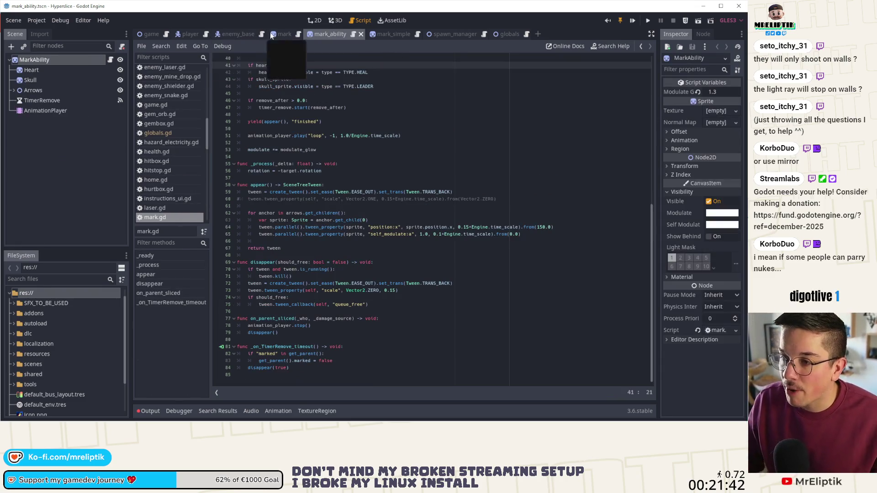
click(319, 23)
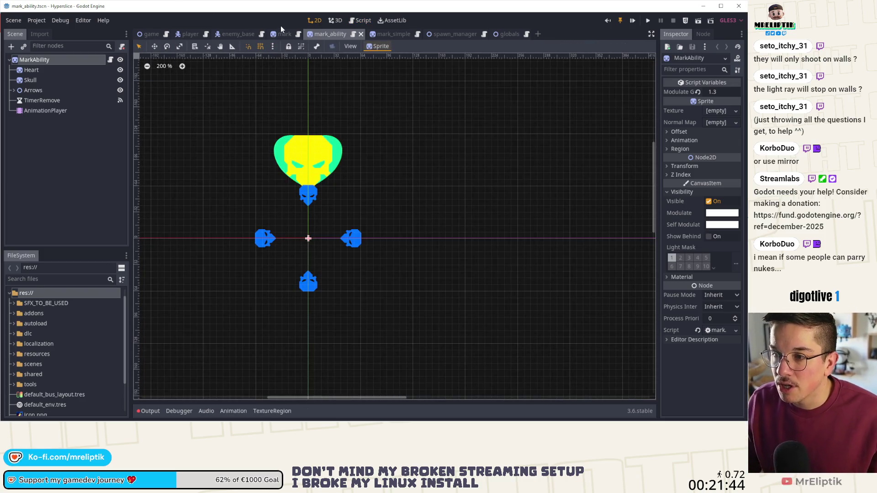
click(373, 36)
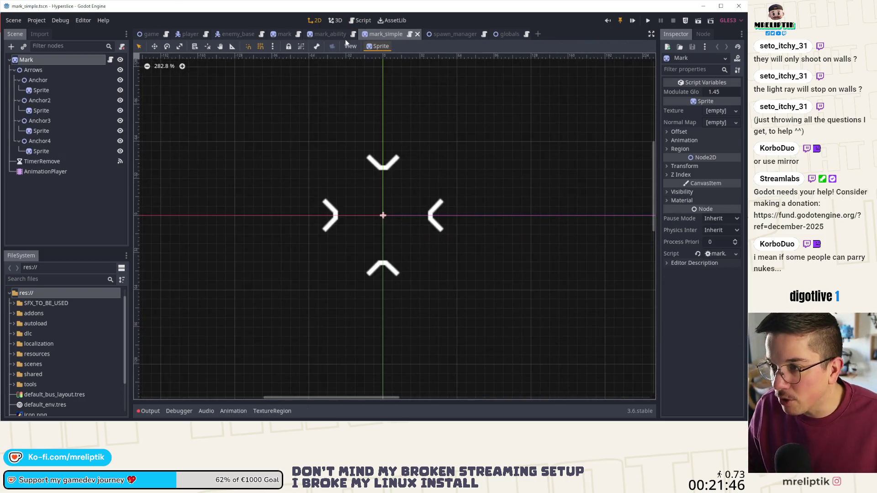
click(327, 35)
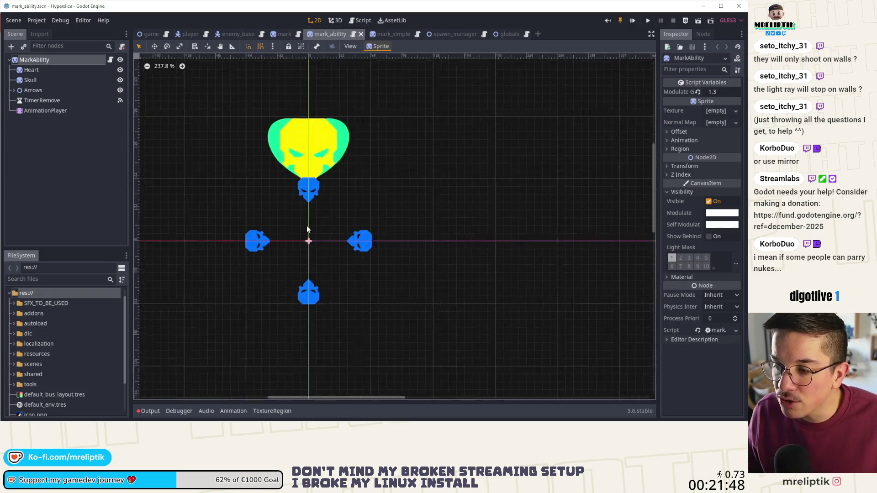
click(364, 35)
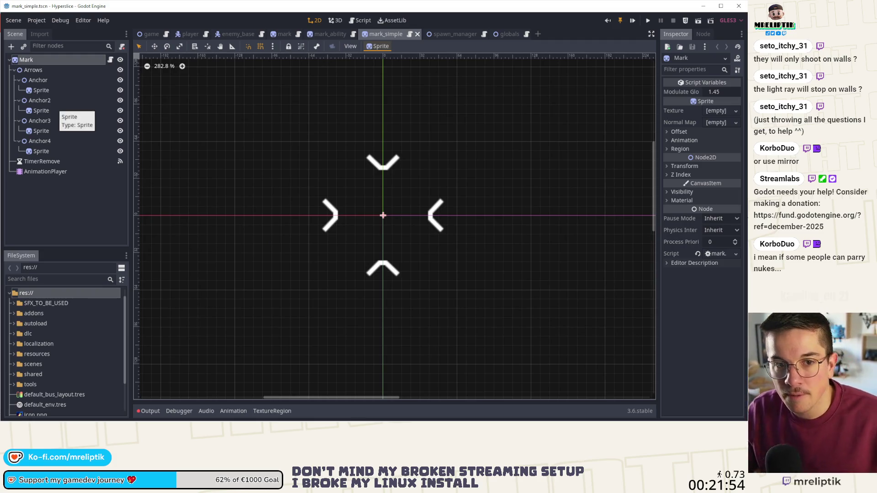
click(445, 35)
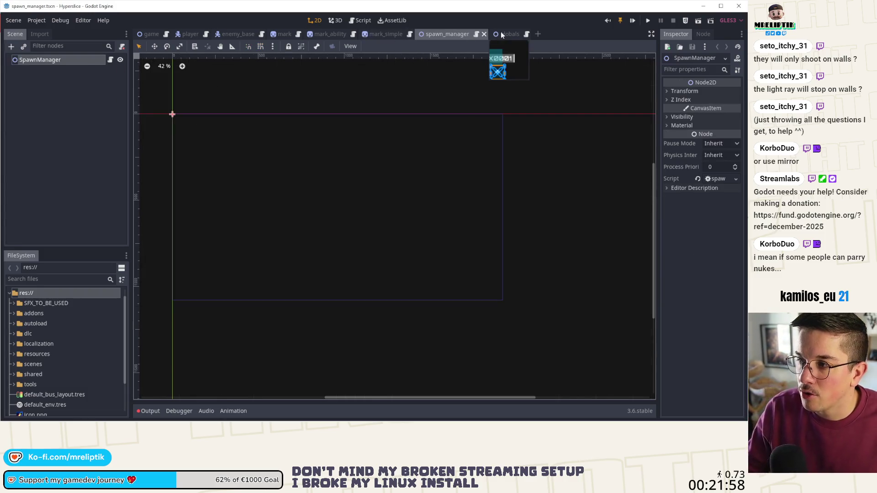
Step: Open the Player scene in 2D and pan across the arena
mouse_move(498, 36)
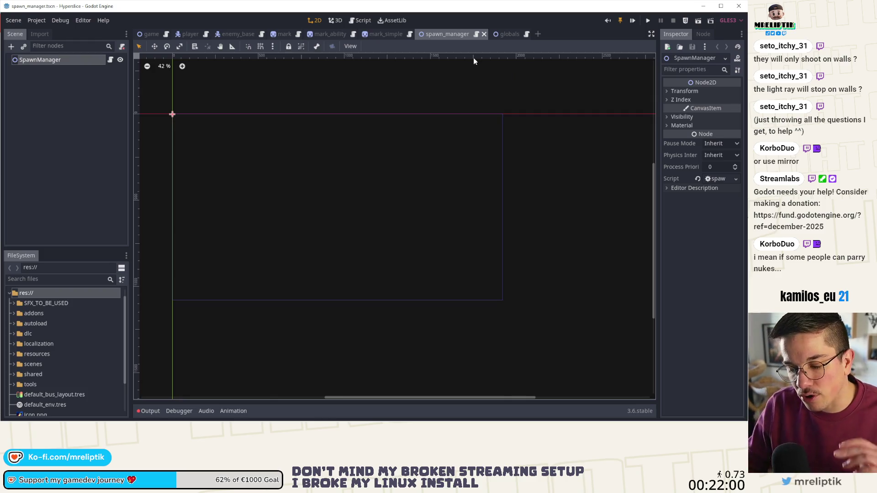
click(325, 34)
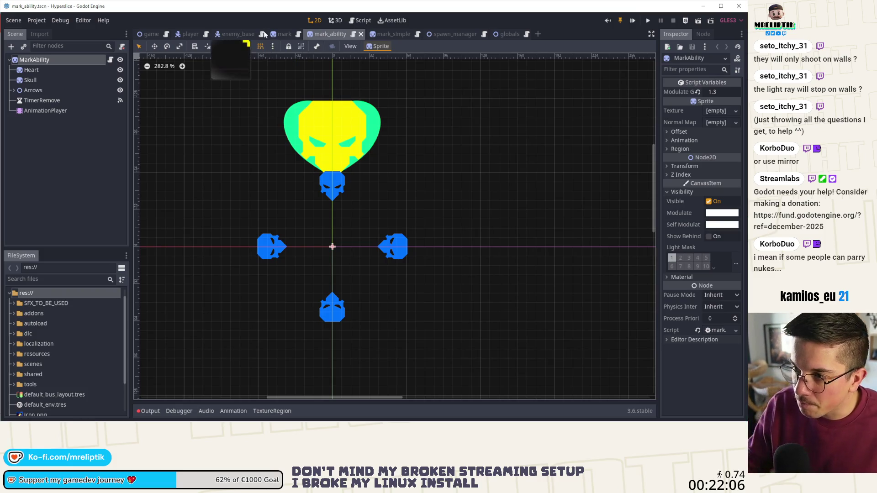
click(274, 35)
click(235, 33)
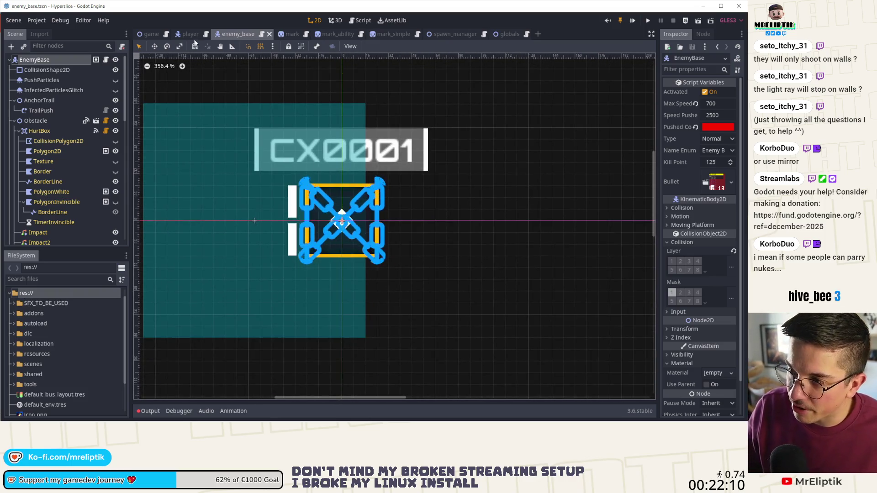
click(190, 34)
scroll(316, 221, right, 3)
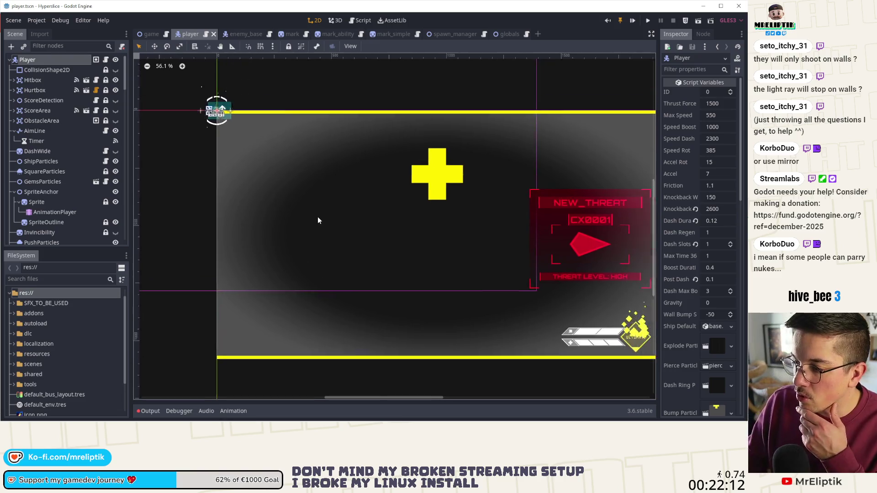
scroll(303, 210, right, 2)
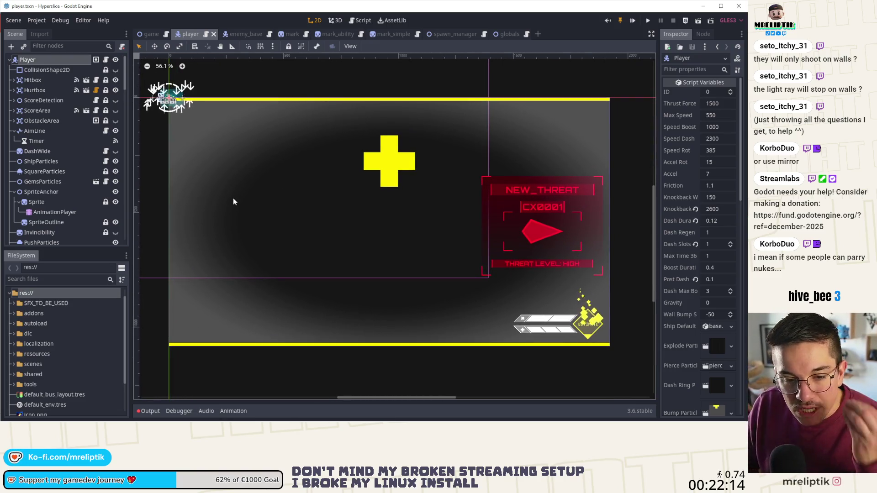
Step: Show player.gd at the MARK_ENEMY_SLICE code and place the caret at the end of line 1739
click(105, 59)
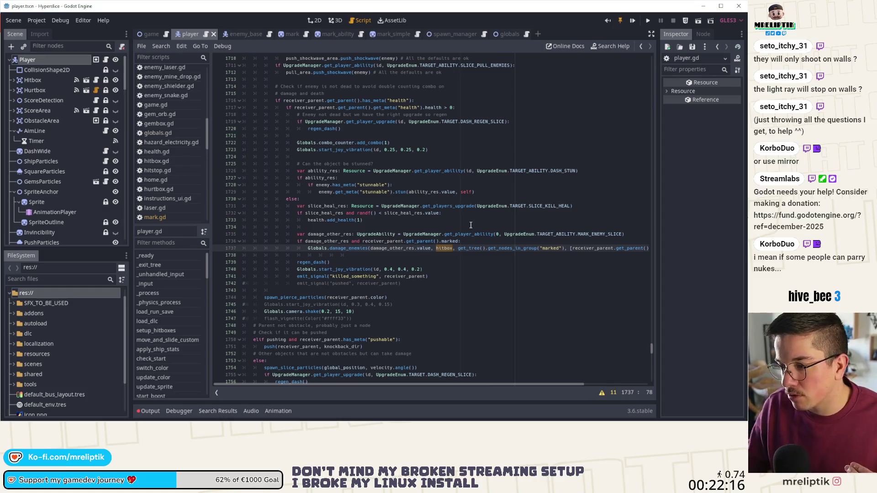
click(459, 264)
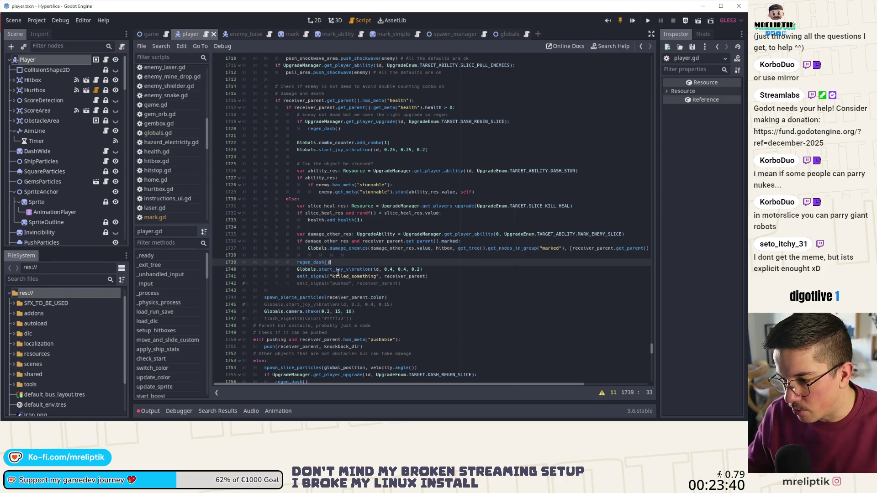
Step: Inspect the slice code on lines 1734–1739, including the regen_dash call
scroll(341, 264, down, 2)
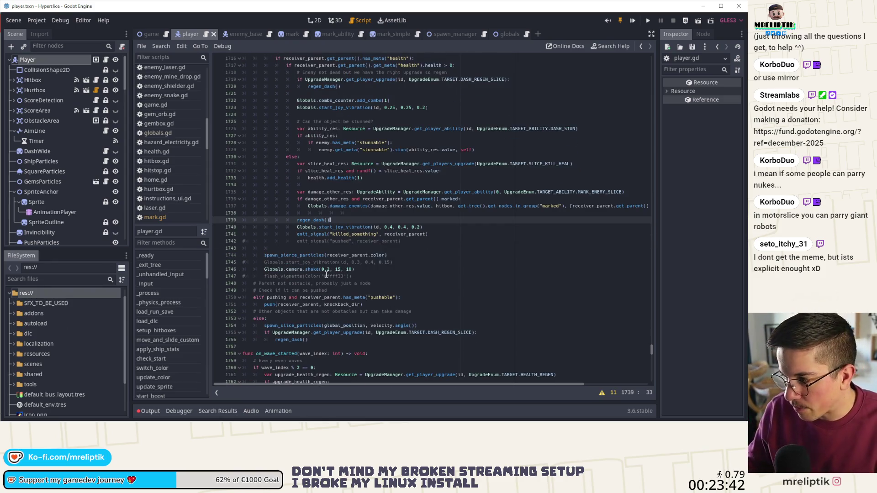
click(373, 213)
double_click(332, 185)
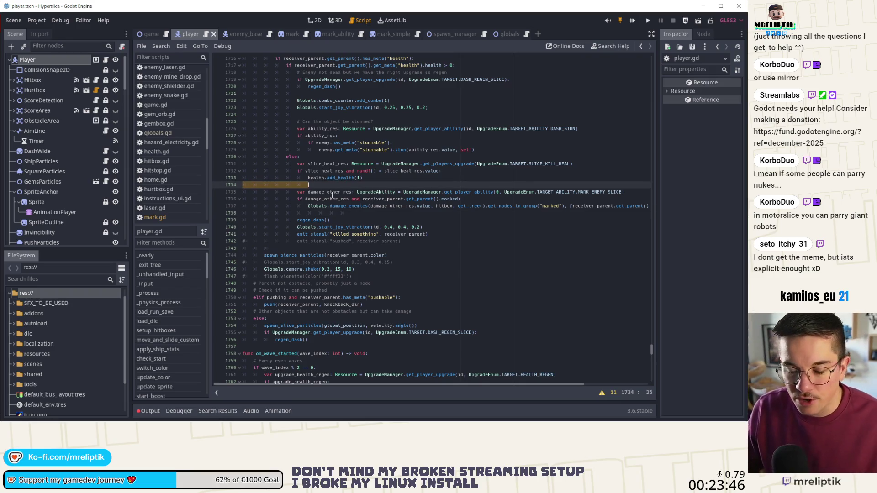
double_click(313, 219)
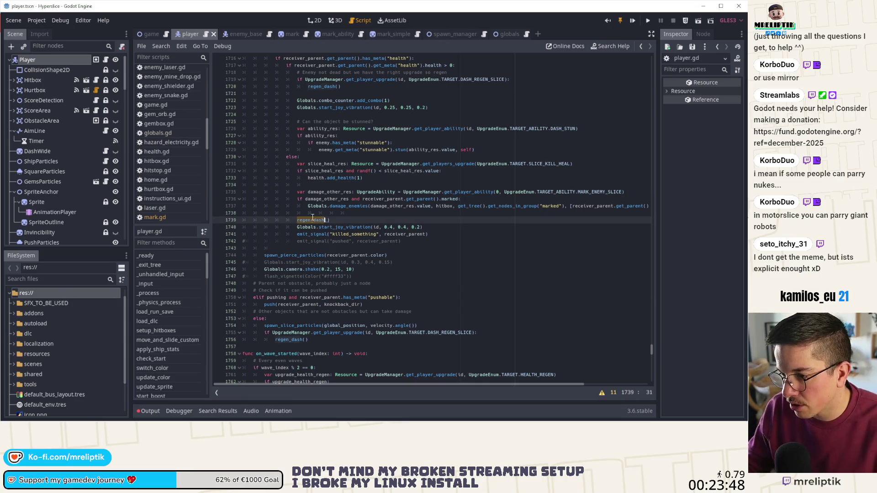
scroll(395, 238, up, 2)
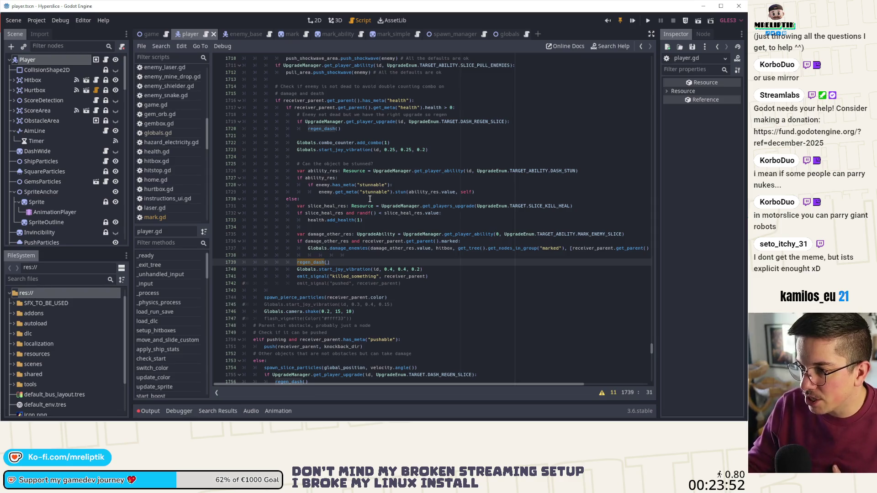
scroll(369, 215, up, 2)
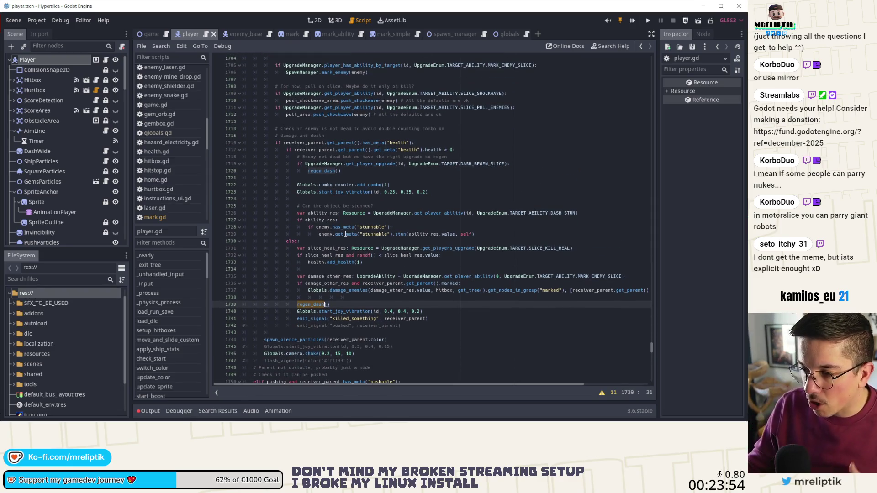
scroll(346, 234, up, 2)
scroll(365, 215, down, 3)
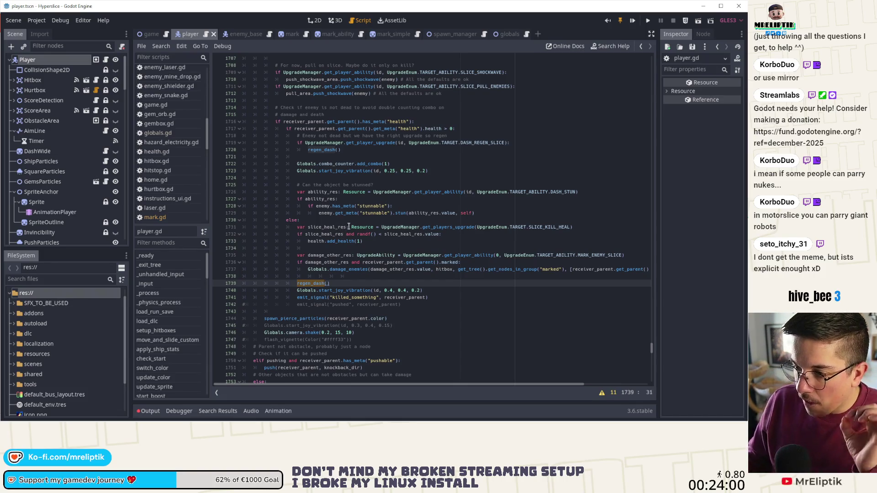
Step: Select damage_other_res on line 1736, then save and launch the game in debug
click(327, 259)
double_click(326, 262)
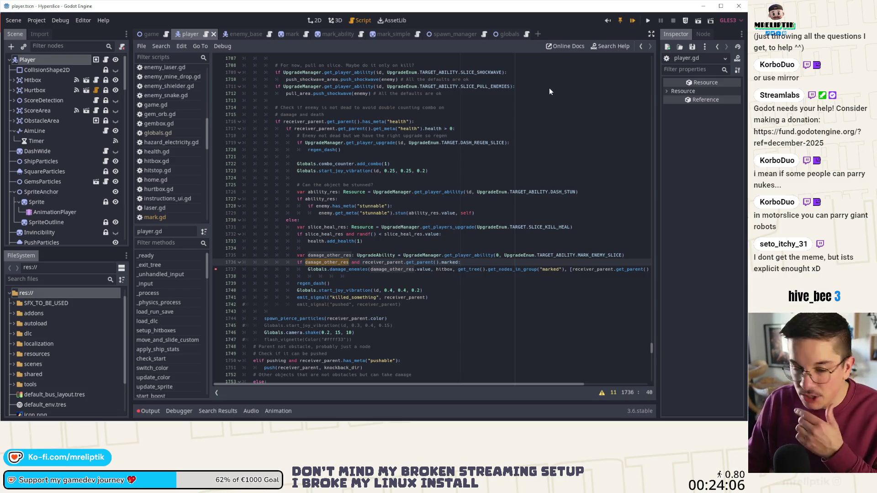
key(ctrl+s)
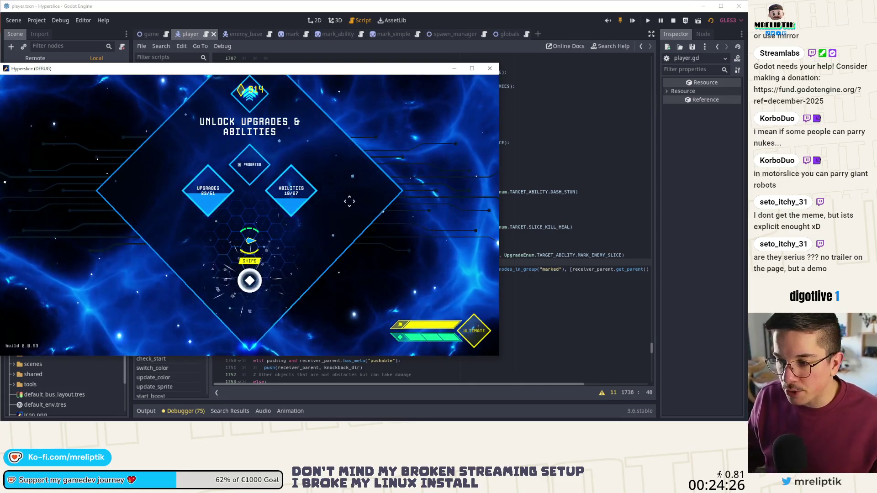
Step: In the dev console run spawn_enemy_health EnemyShooter 2 4 and add_ability 0 MARK_ENEMY_SLICE; maximize the game window
key(grave)
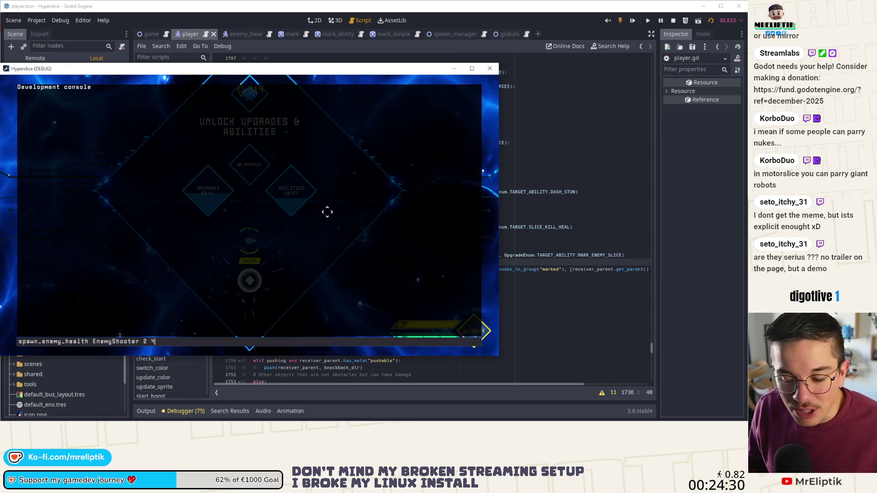
key(Return)
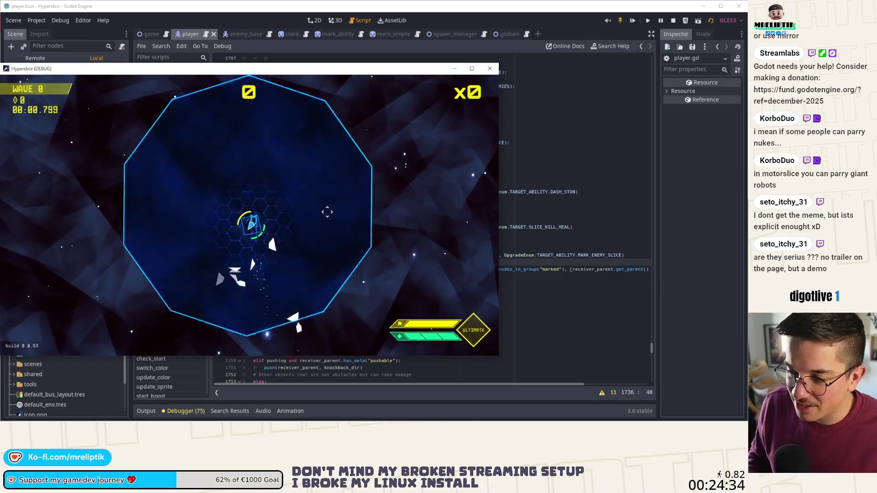
key(grave)
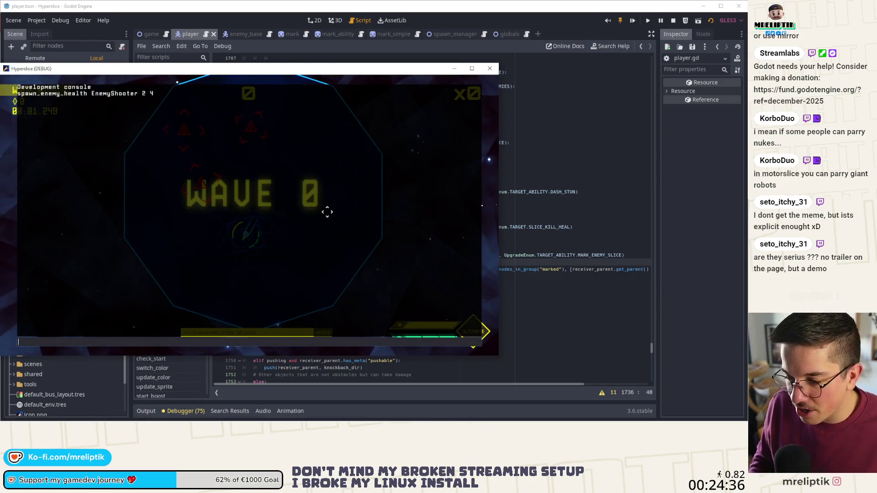
key(Up)
key(Up)
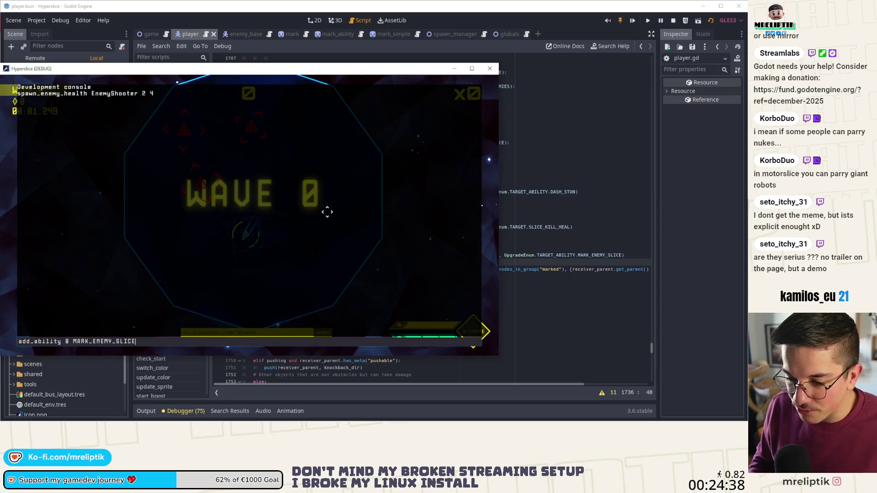
key(Return)
key(Up)
key(Up)
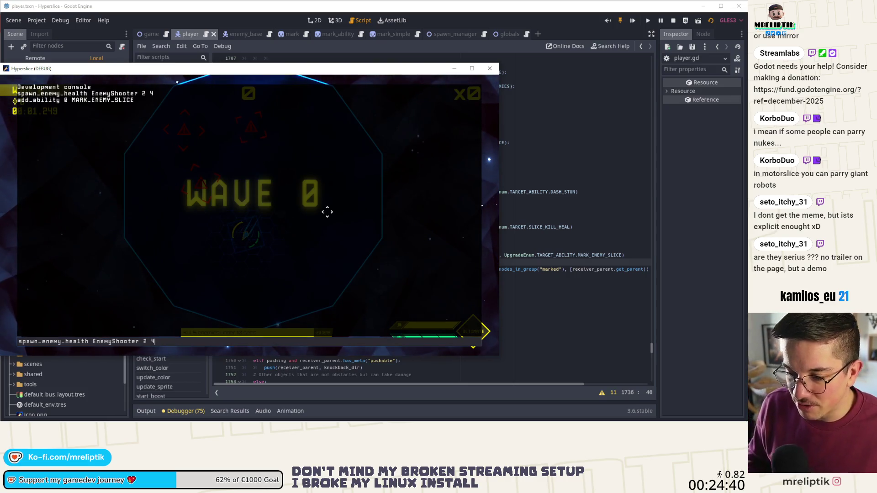
key(Return)
double_click(268, 71)
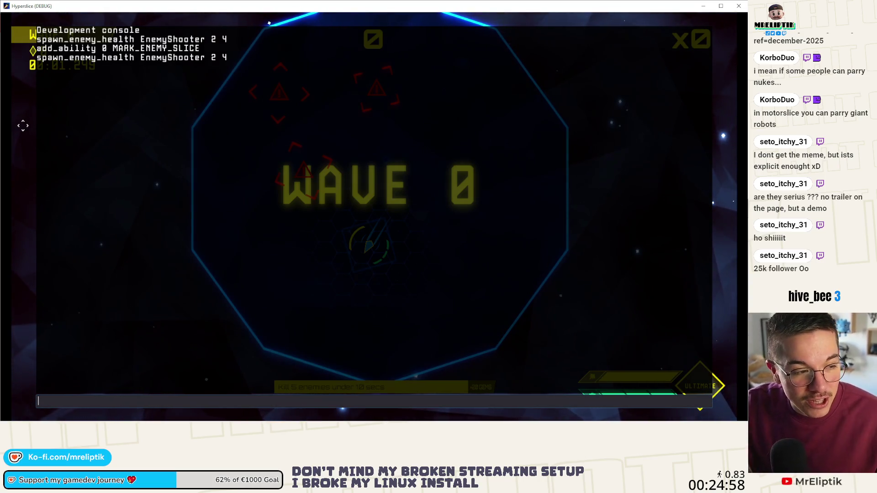
Step: Close the development console and resume gameplay with the spawned enemies
key(Escape)
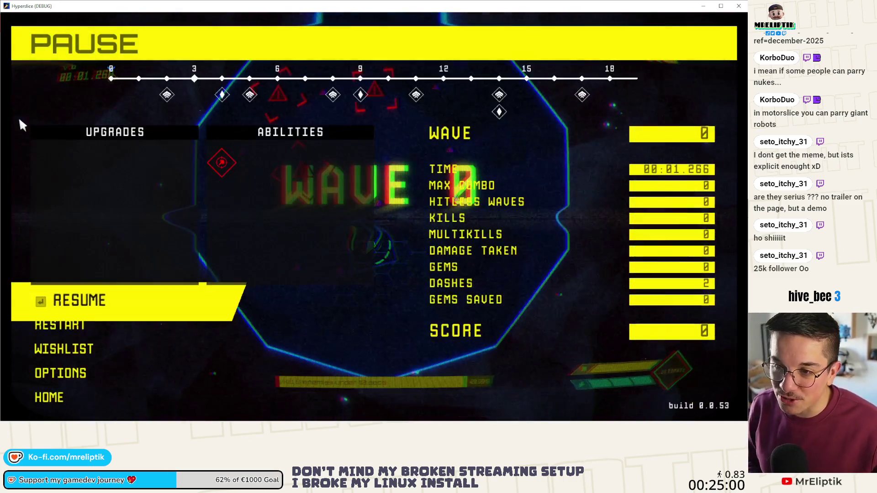
key(Escape)
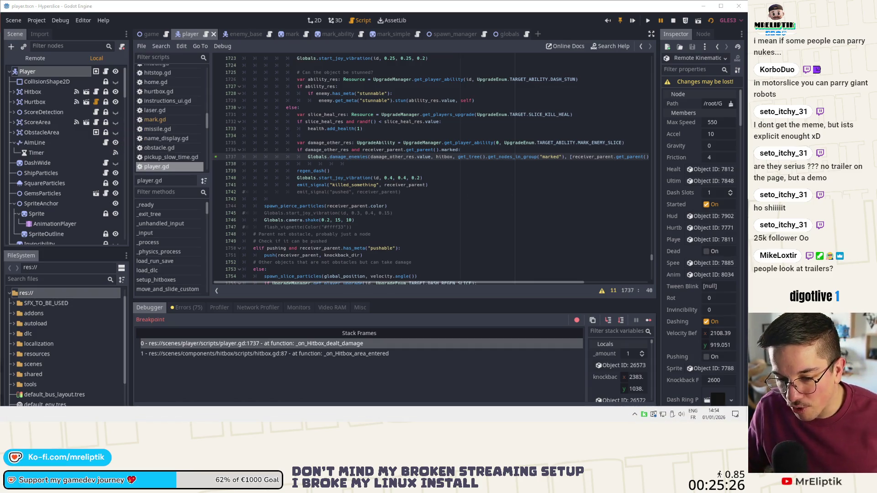
key(alt+Tab)
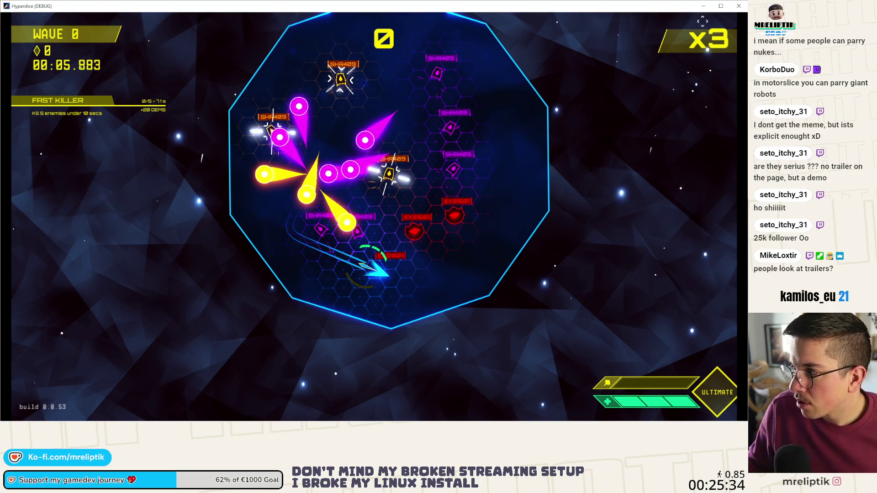
key(alt+Tab)
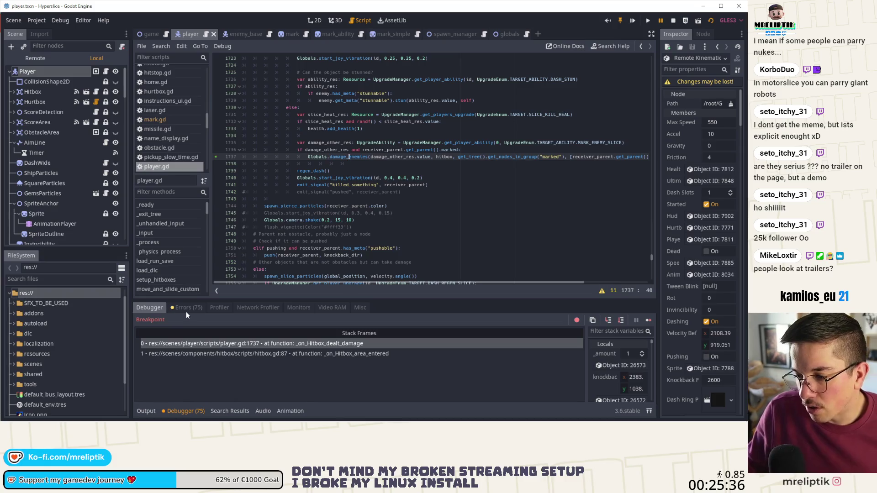
scroll(351, 198, up, 3)
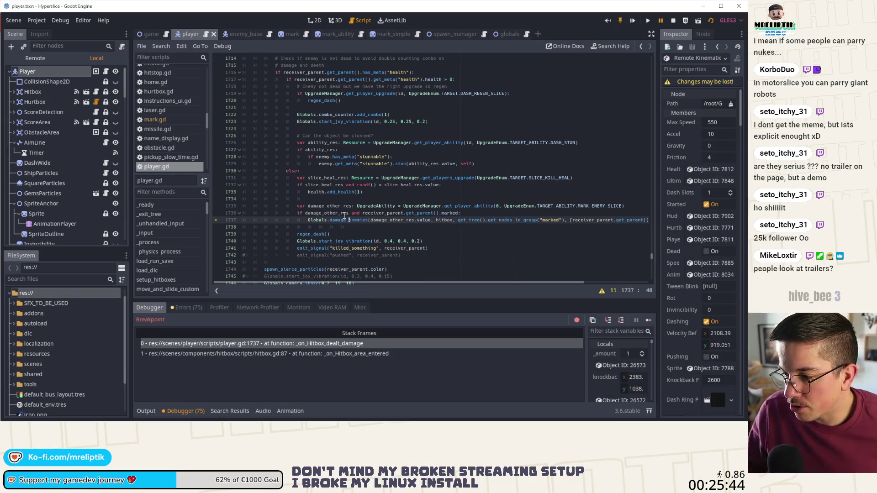
mouse_move(379, 215)
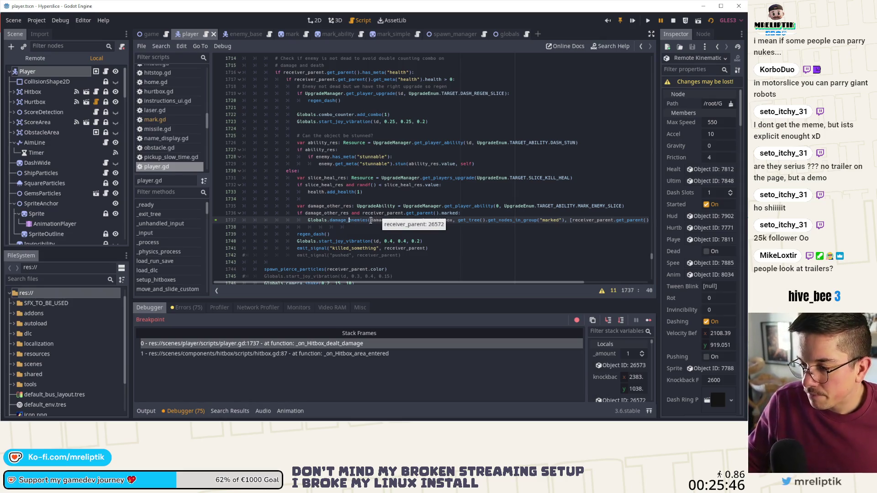
Step: Open the enemy_base script, then review the hurtbox script at take_damage
click(245, 35)
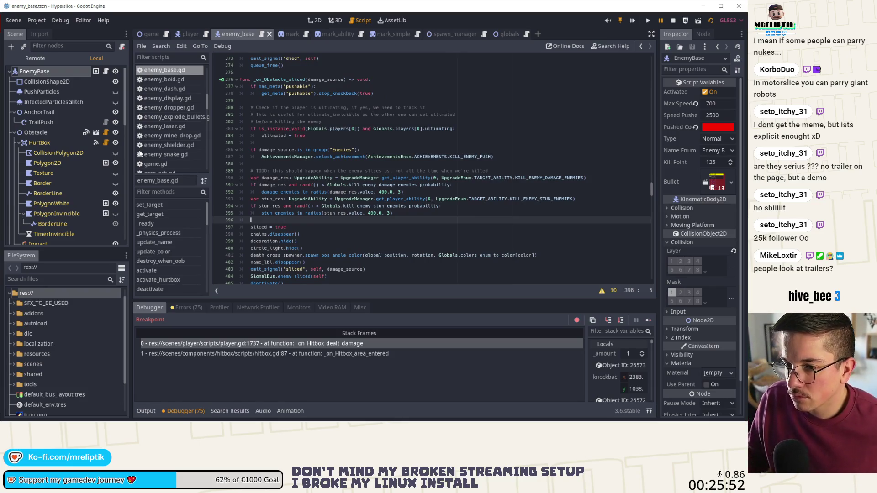
click(106, 142)
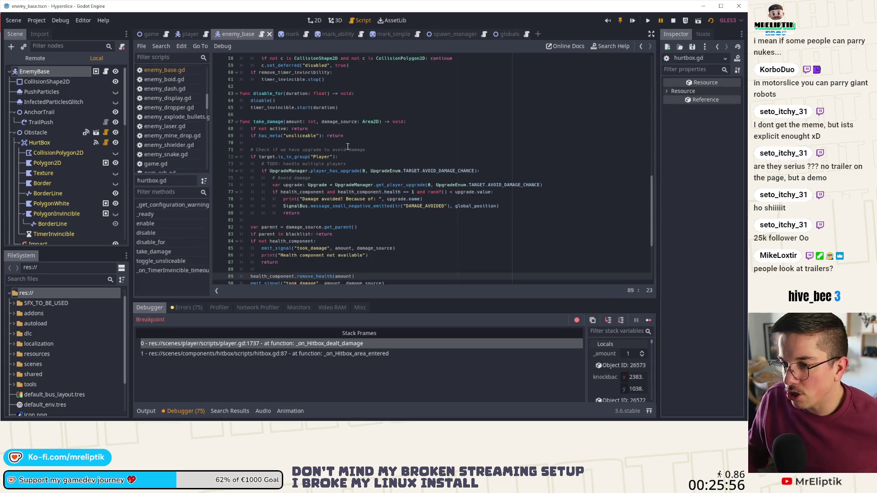
scroll(380, 178, down, 5)
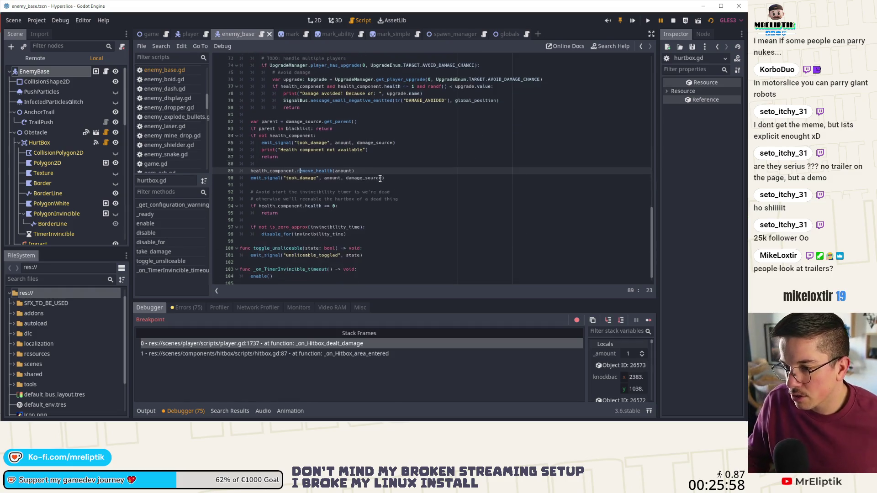
scroll(380, 179, up, 5)
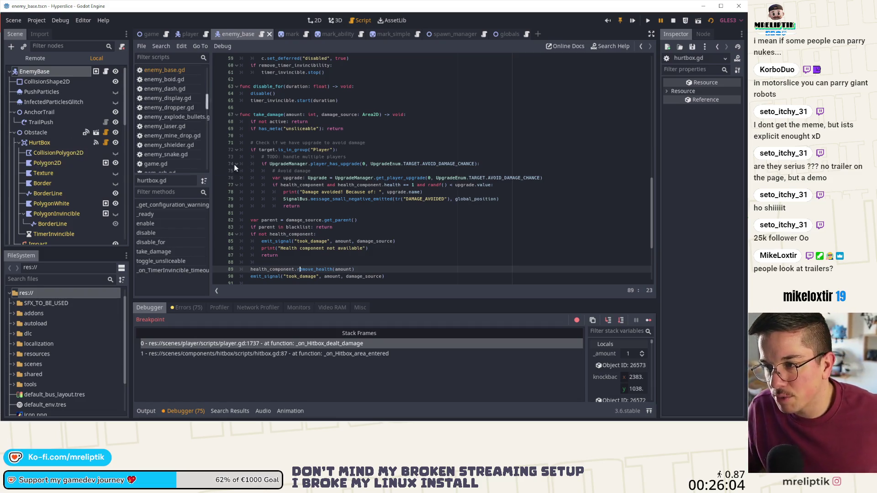
scroll(235, 168, up, 5)
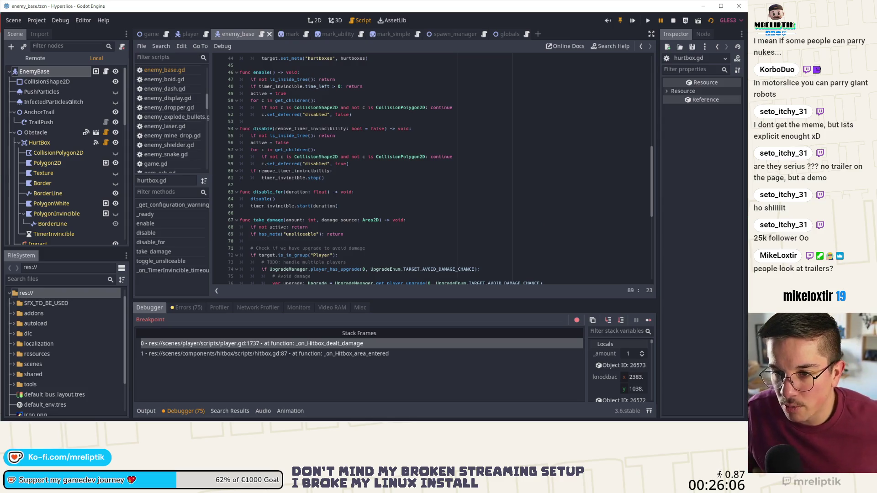
Step: Read through obstacle.gd's slicing code, then open enemy_base.gd at _on_Obstacle_sliced
click(105, 132)
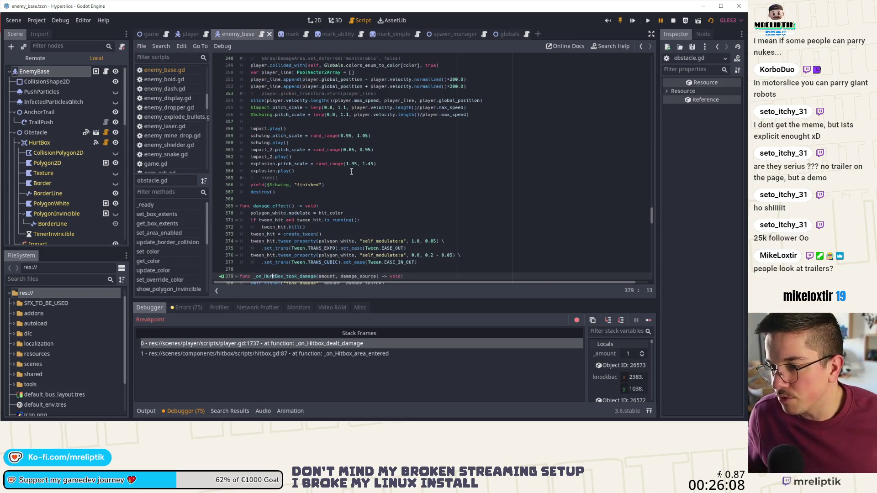
scroll(343, 181, up, 5)
scroll(343, 182, down, 12)
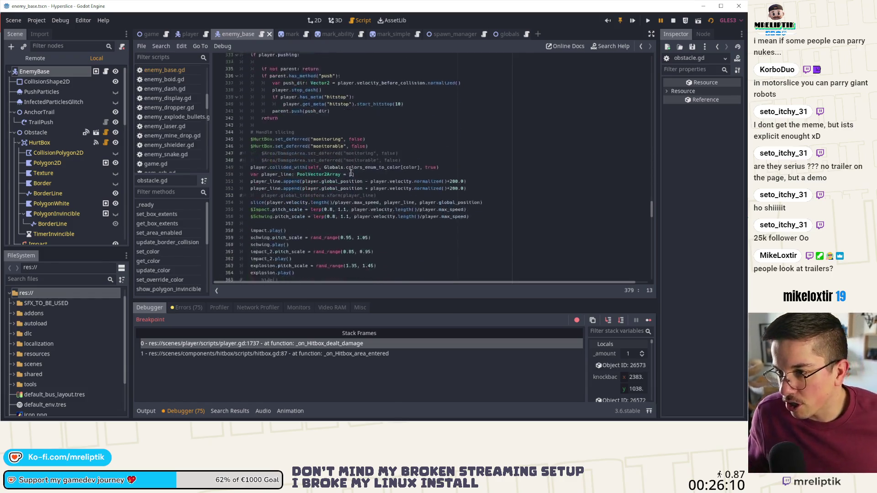
scroll(361, 192, down, 4)
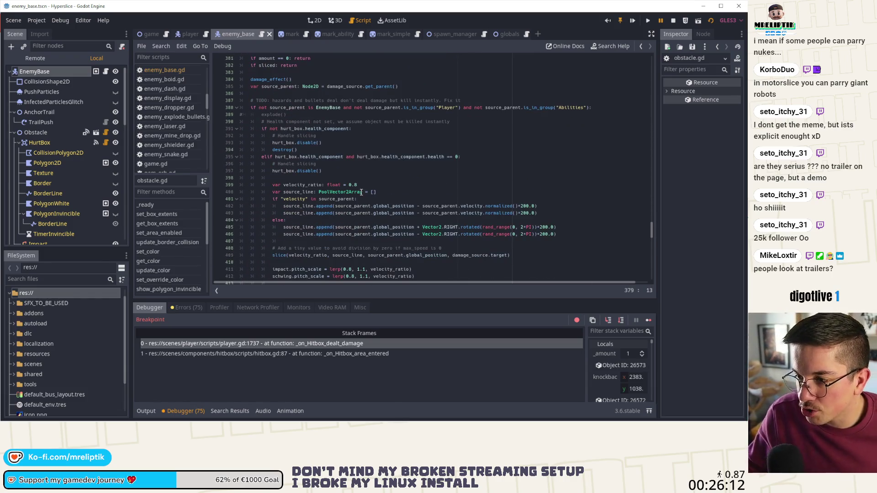
scroll(360, 152, down, 11)
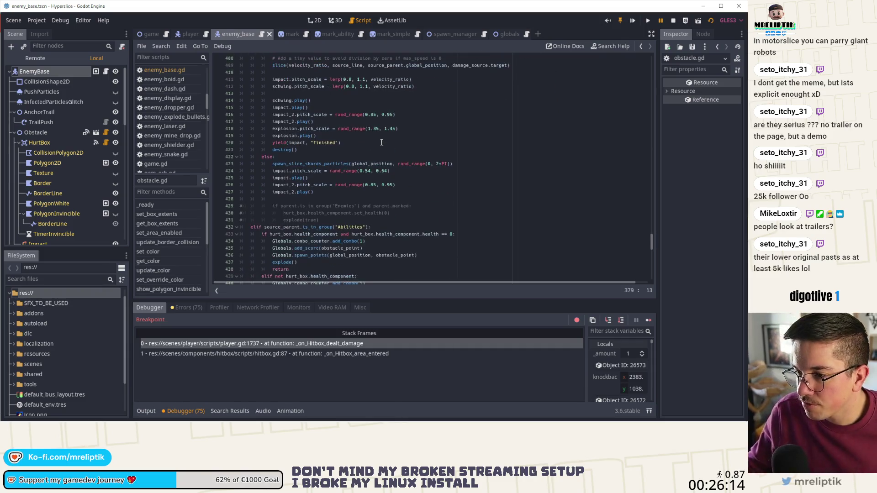
scroll(371, 152, down, 19)
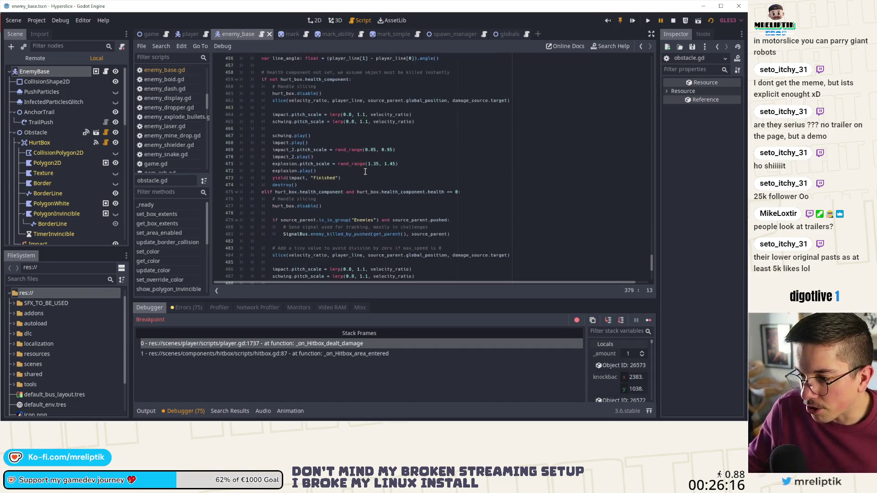
scroll(366, 176, down, 3)
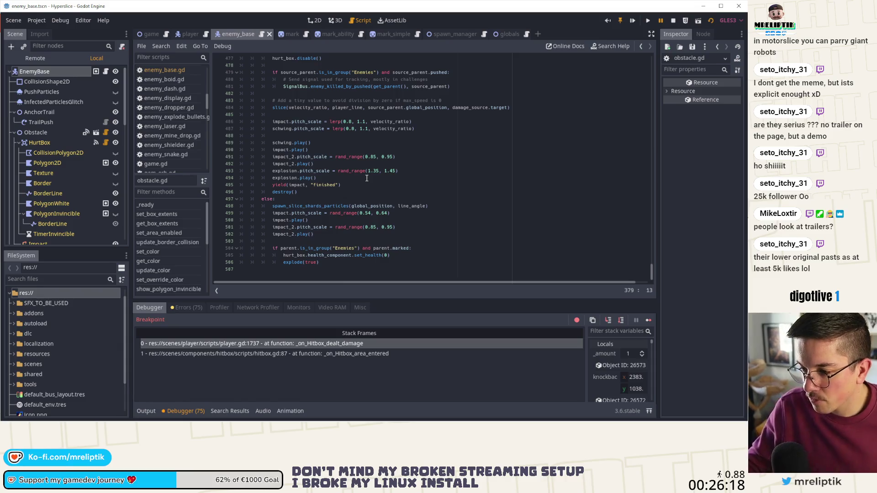
scroll(311, 221, up, 4)
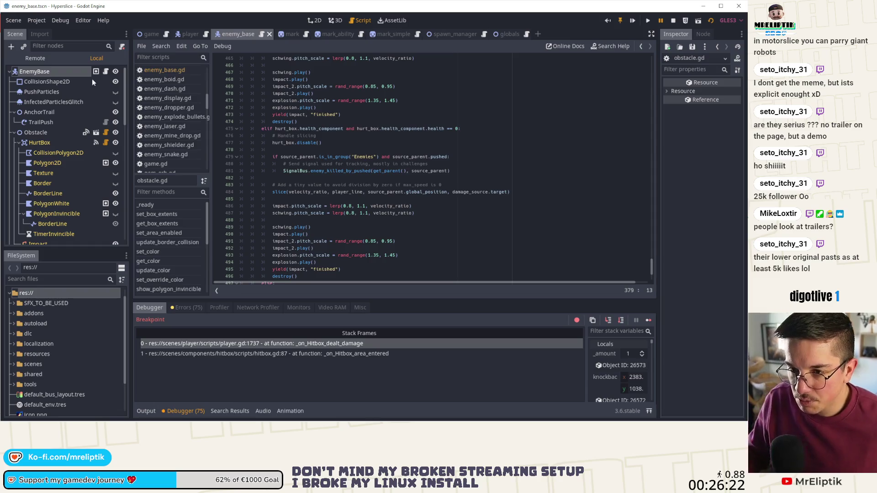
click(105, 72)
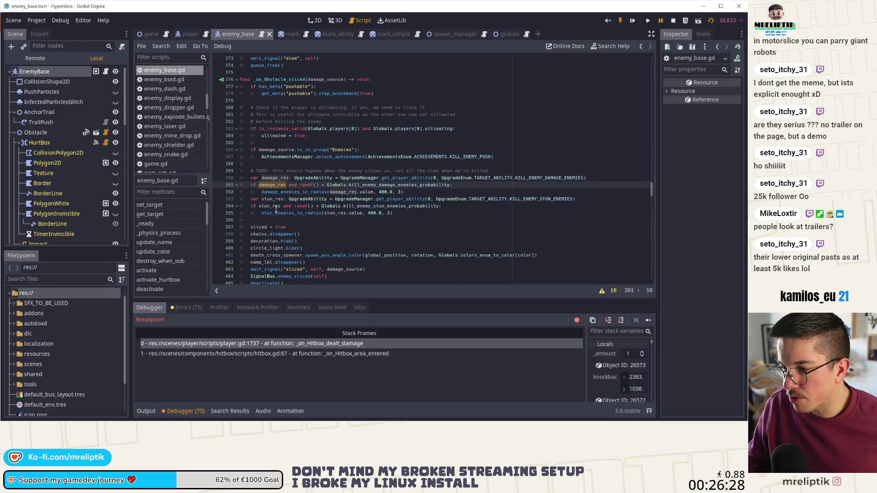
double_click(546, 178)
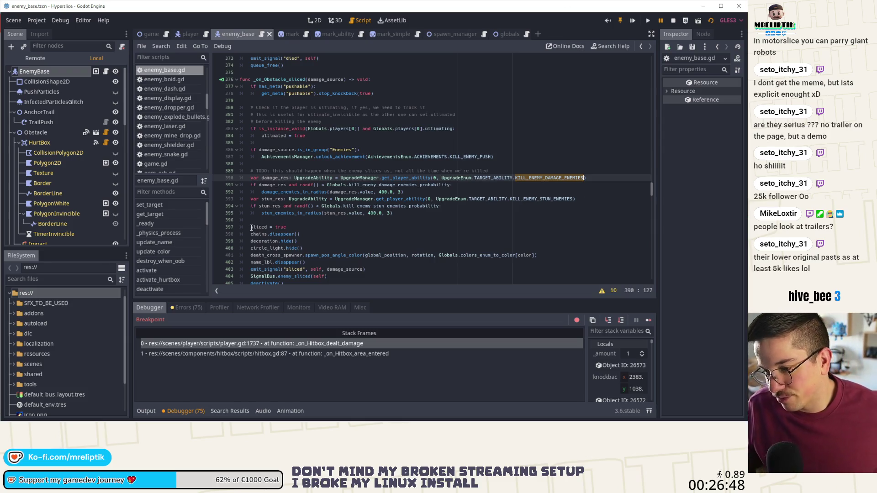
scroll(295, 228, down, 2)
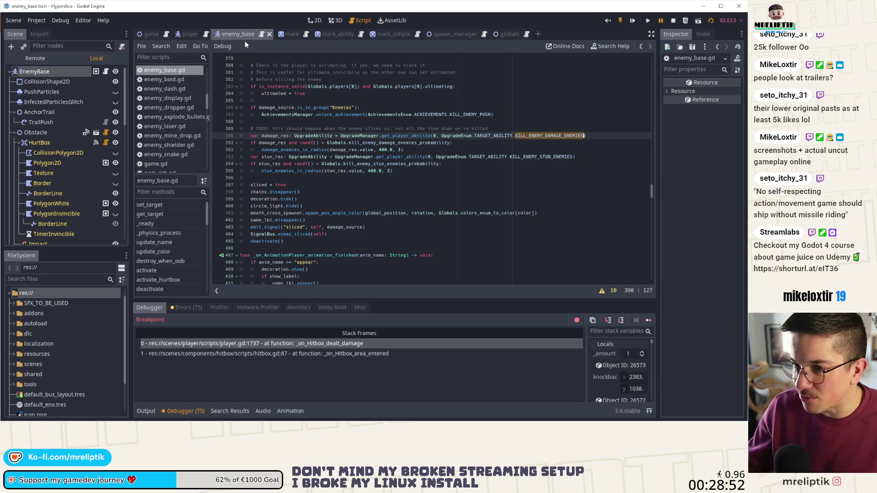
Step: Switch to the player scene and show player.gd's slice code above the line-1737 breakpoint
click(317, 20)
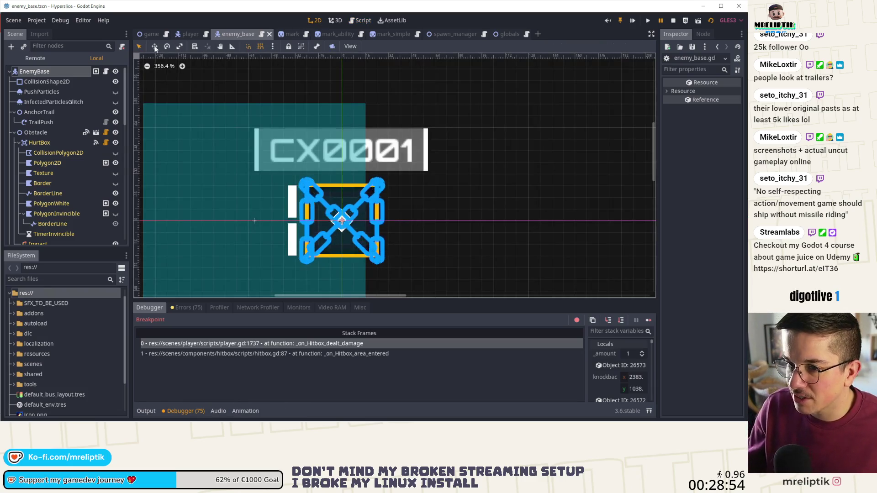
click(188, 35)
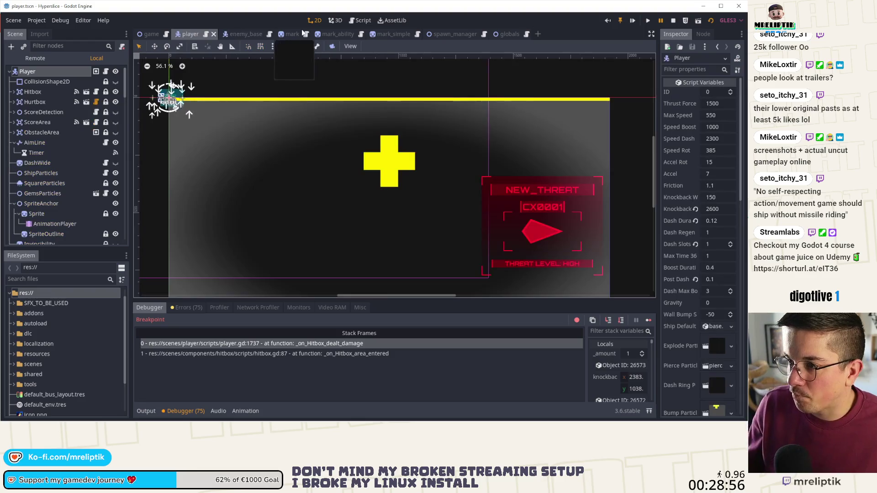
click(104, 71)
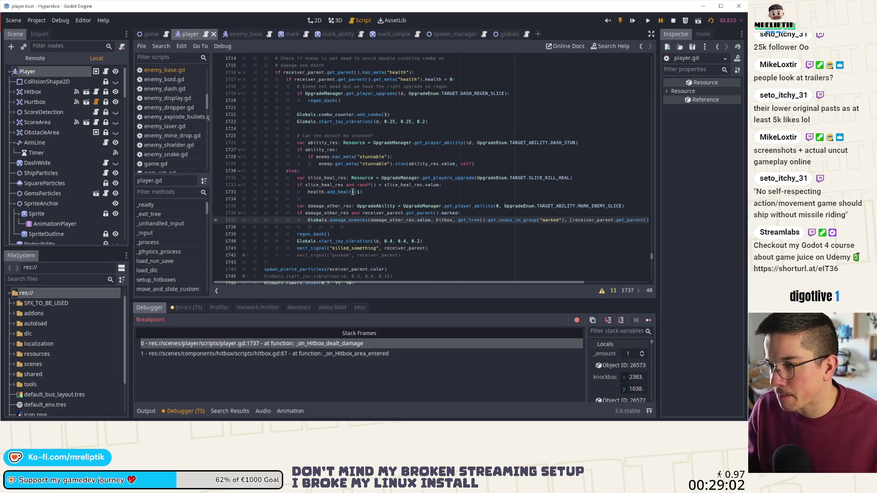
scroll(366, 207, up, 3)
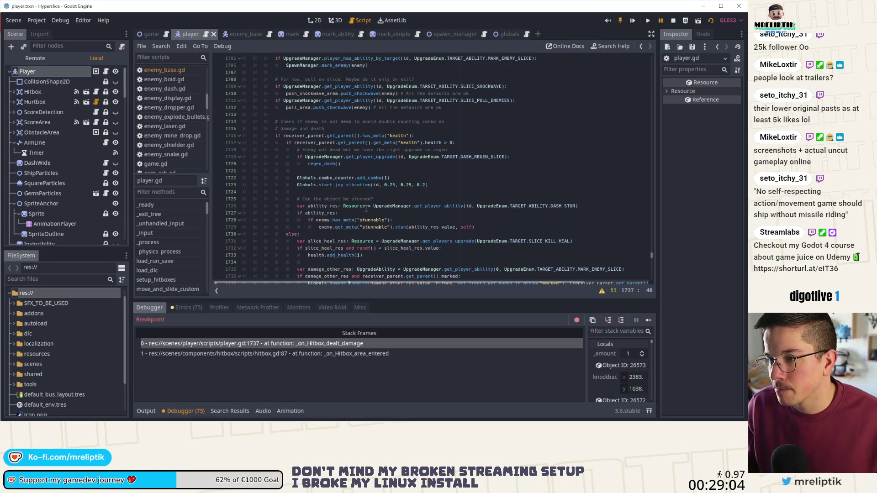
Step: Place the cursor at line 1706's SpawnManager.mark_enemy call, then stop and relaunch the game
scroll(363, 208, up, 2)
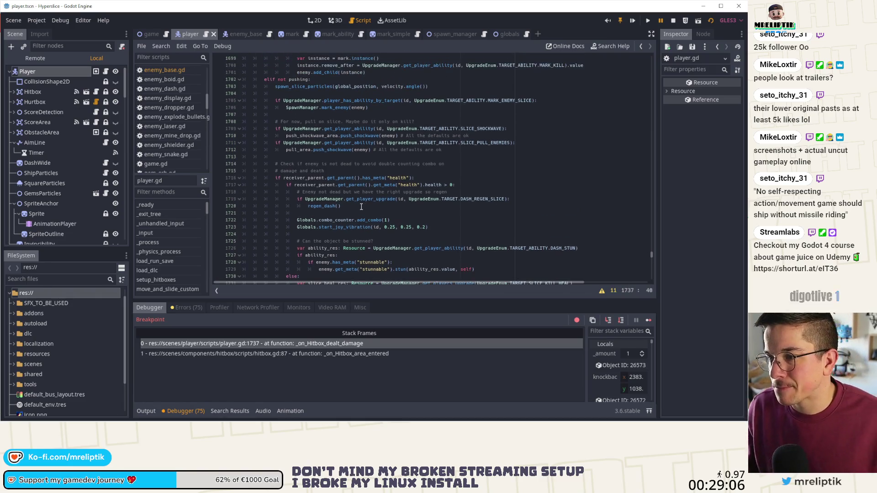
click(333, 108)
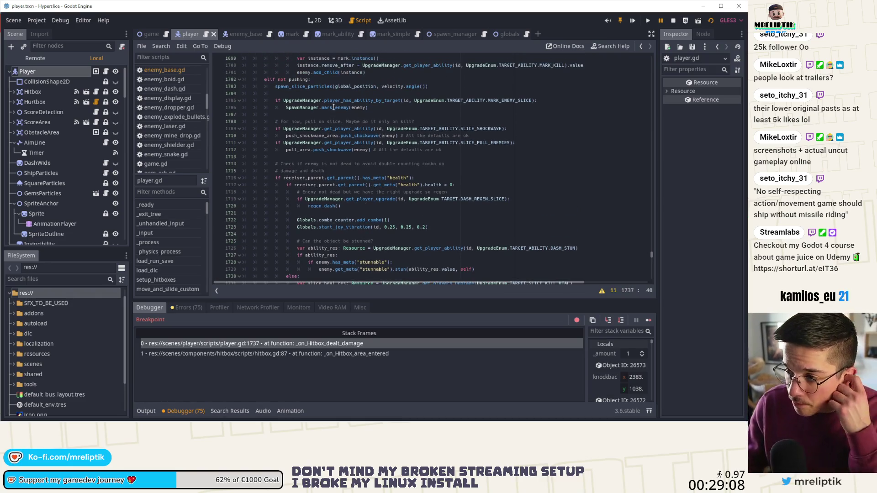
click(217, 108)
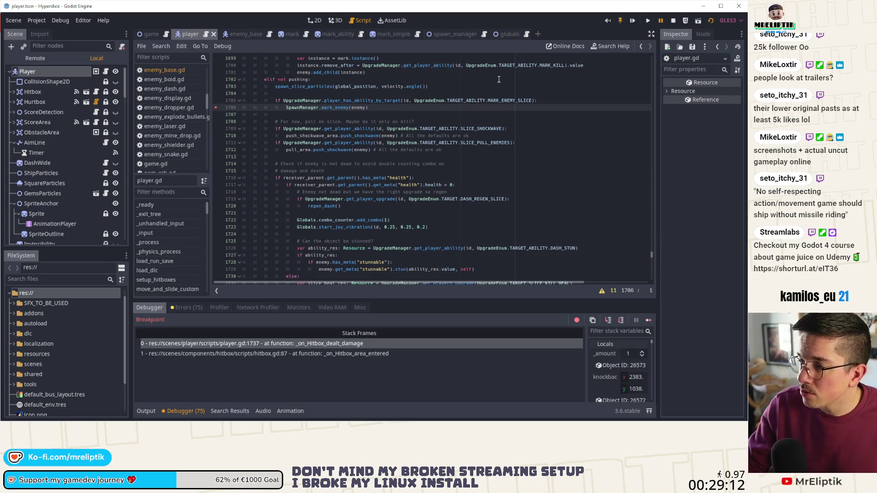
click(673, 21)
click(632, 21)
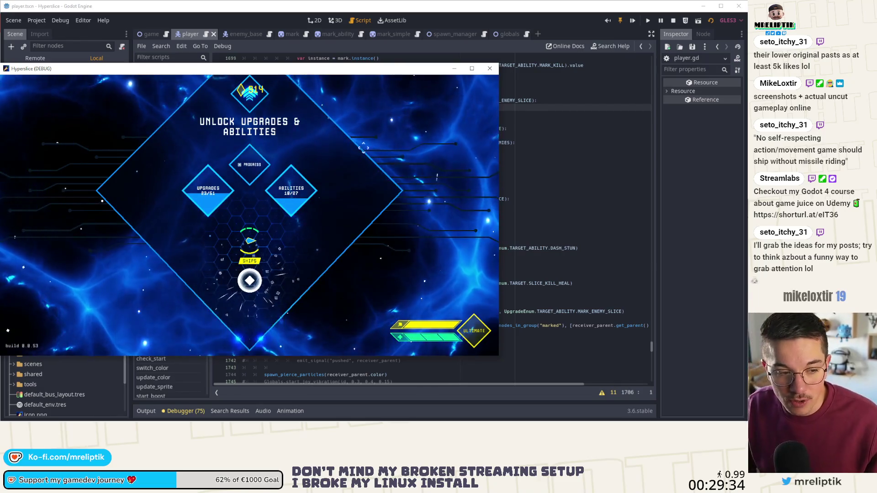
Step: Maximise the game window and start a new run from the hub menu
mouse_move(259, 69)
mouse_down()
mouse_move(287, 74)
mouse_move(293, 1)
mouse_up()
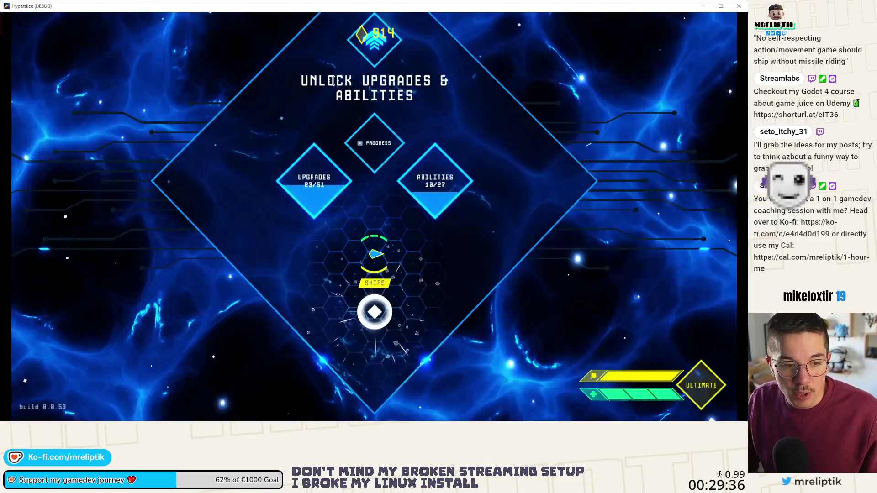
click(375, 311)
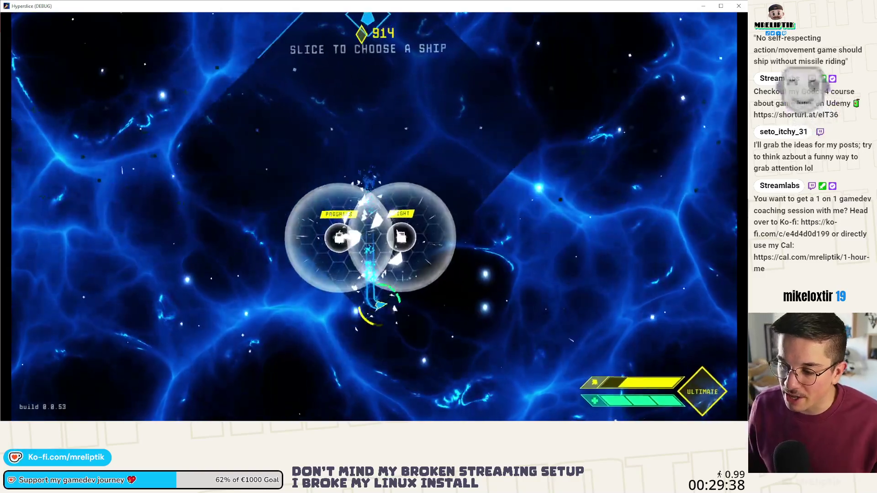
click(344, 233)
key(Escape)
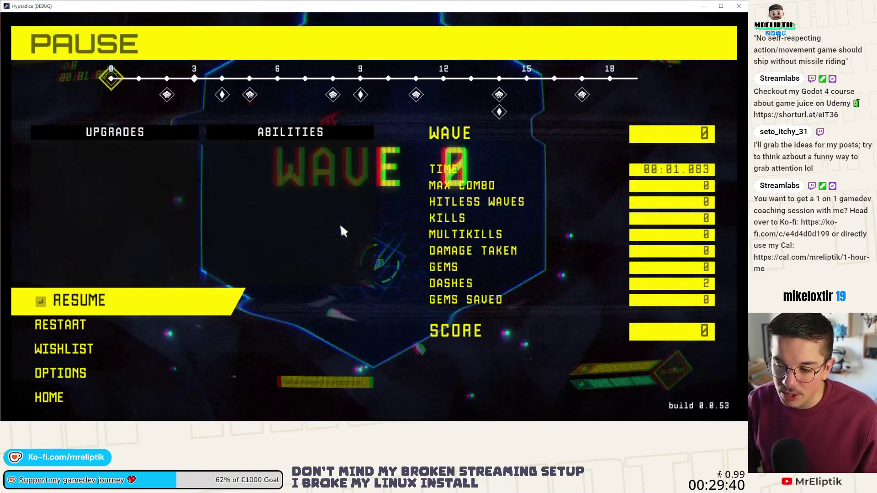
key(grave)
key(grave)
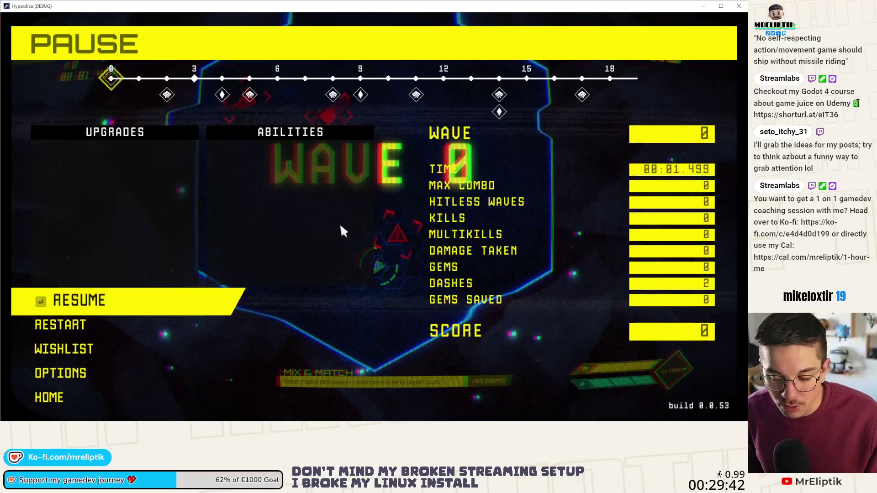
key(Escape)
key(grave)
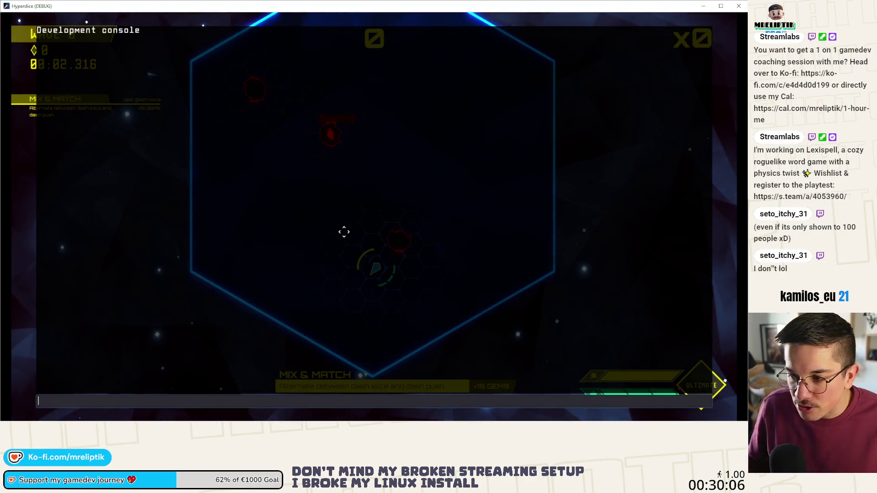
Step: Grant MARK_ENEMY_SLICE via the console and rerun the EnemyShooter spawn command, last value changed to 5
key(Up)
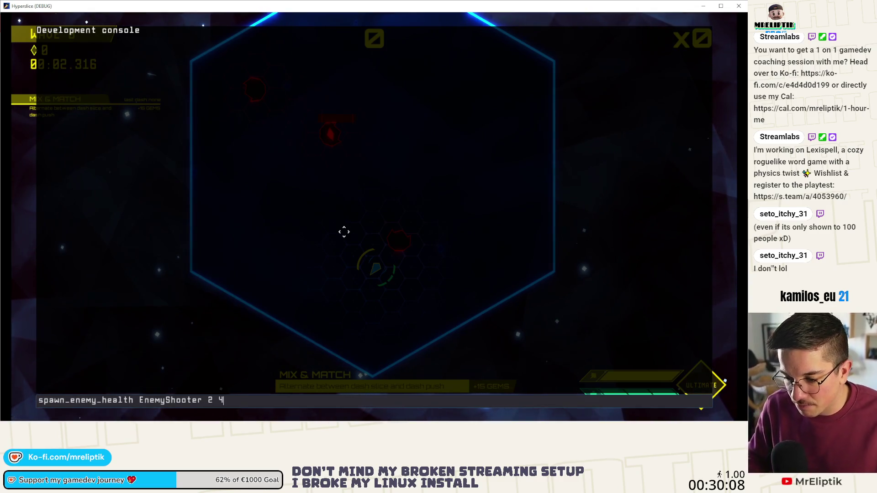
key(Up)
key(Return)
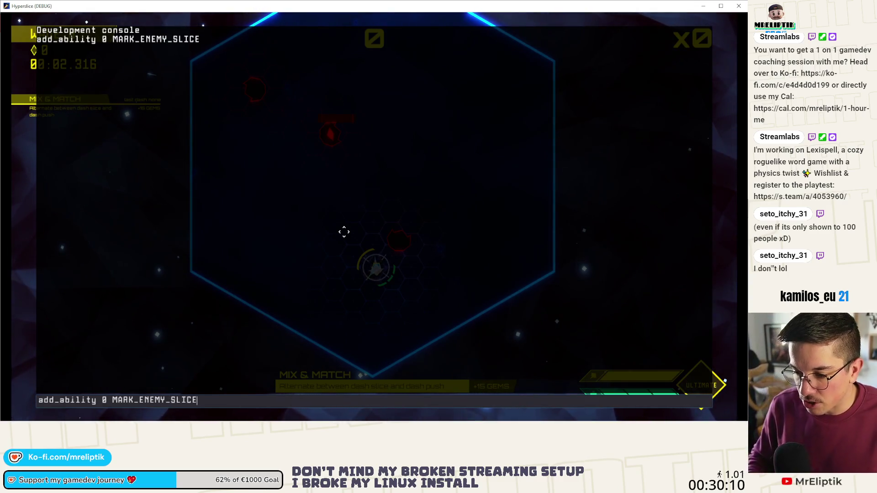
key(Up)
key(Up)
key(BackSpace)
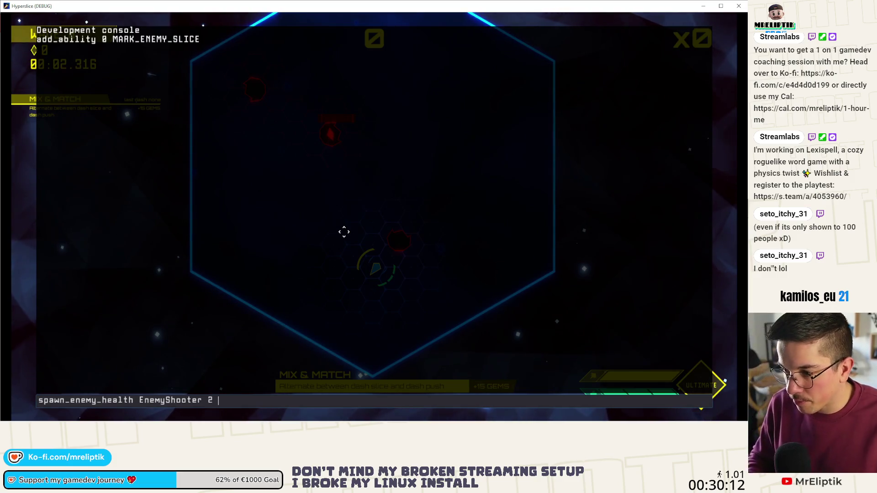
text(5)
key(Return)
key(grave)
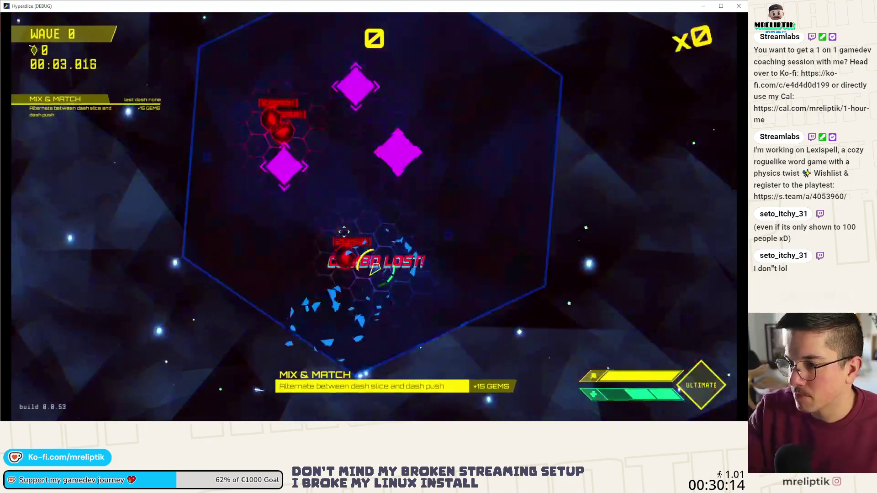
Step: Dash-slice an enemy and continue past the player.gd breakpoints at lines 1706 and 1737
click(344, 232)
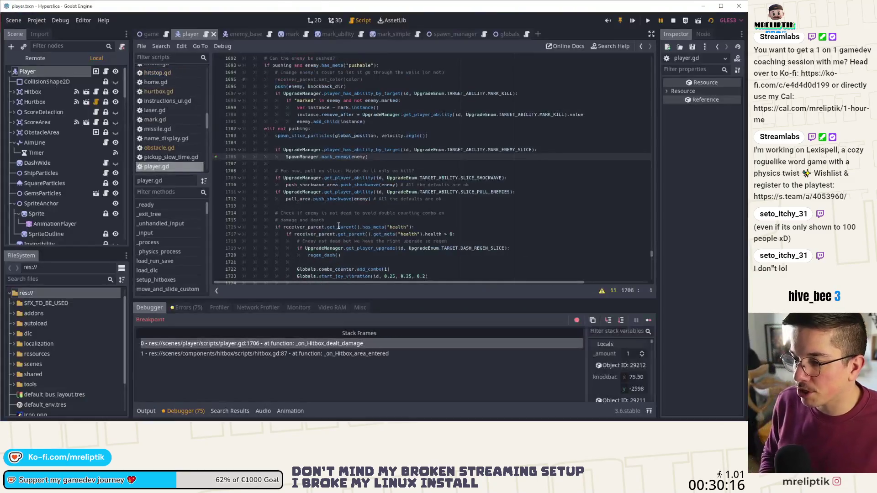
click(641, 322)
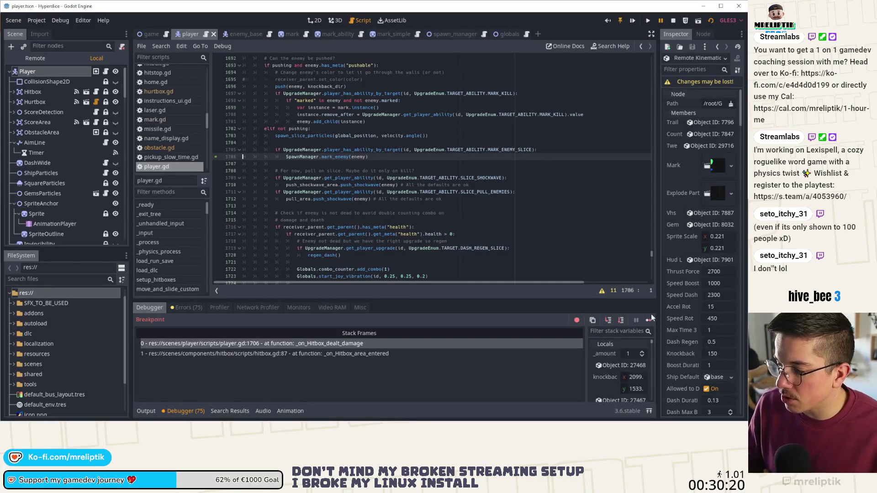
click(649, 322)
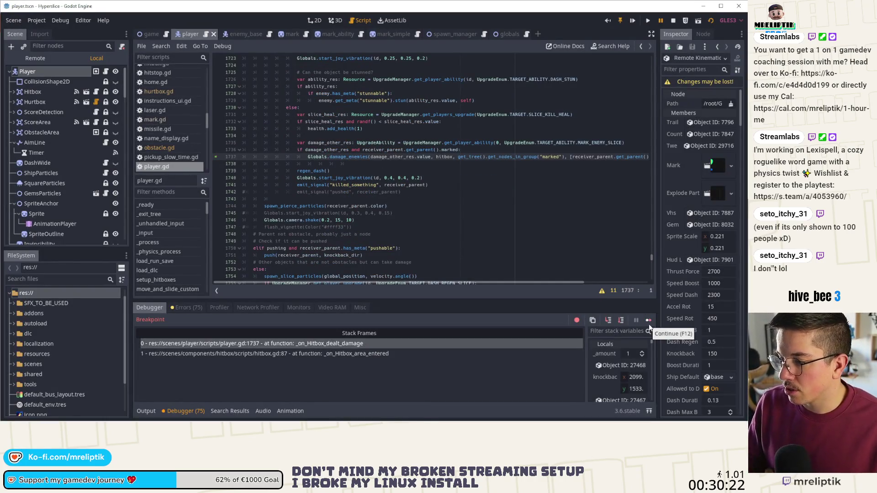
click(648, 321)
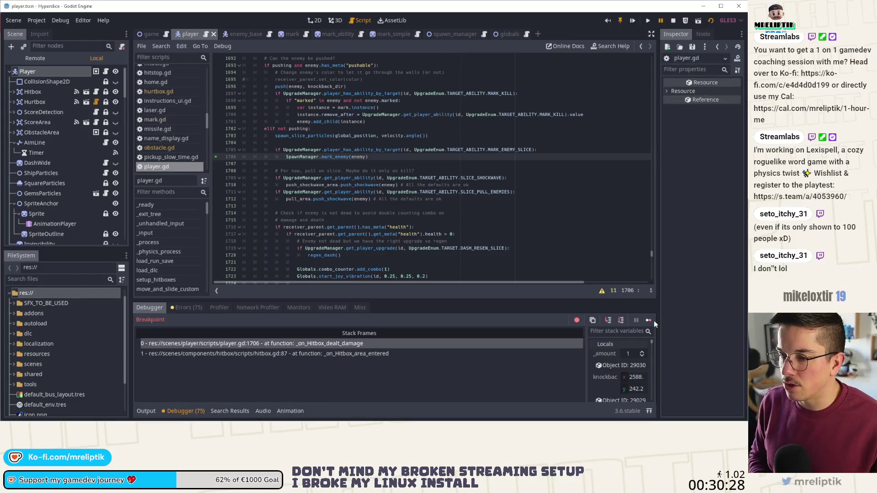
click(648, 320)
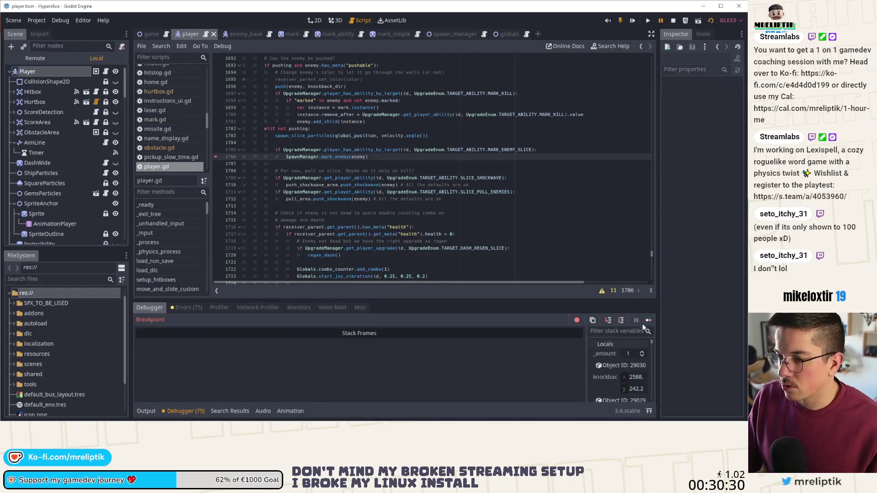
Step: Continue past line 1737, inspect the remote player node, and check owned abilities from the pause screen
click(648, 321)
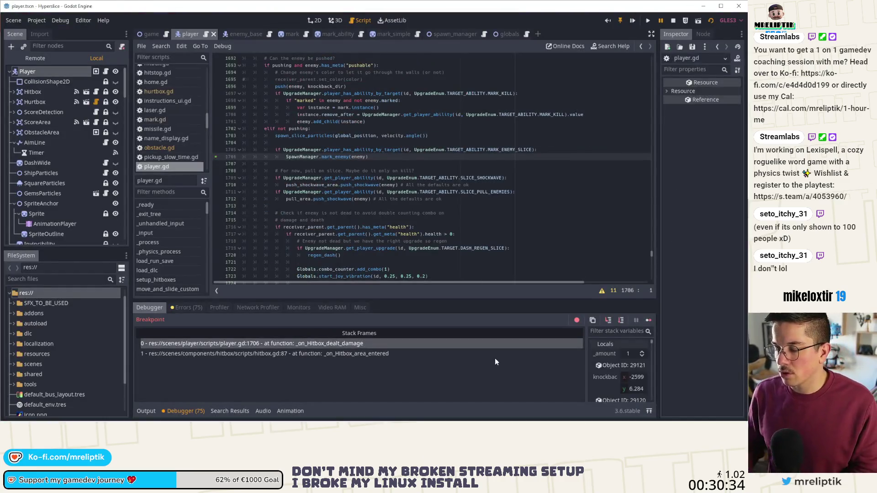
click(624, 365)
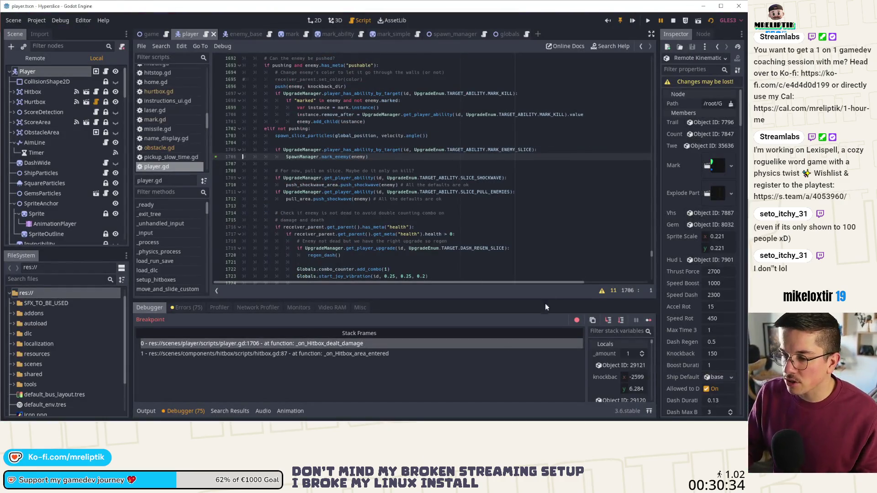
click(648, 321)
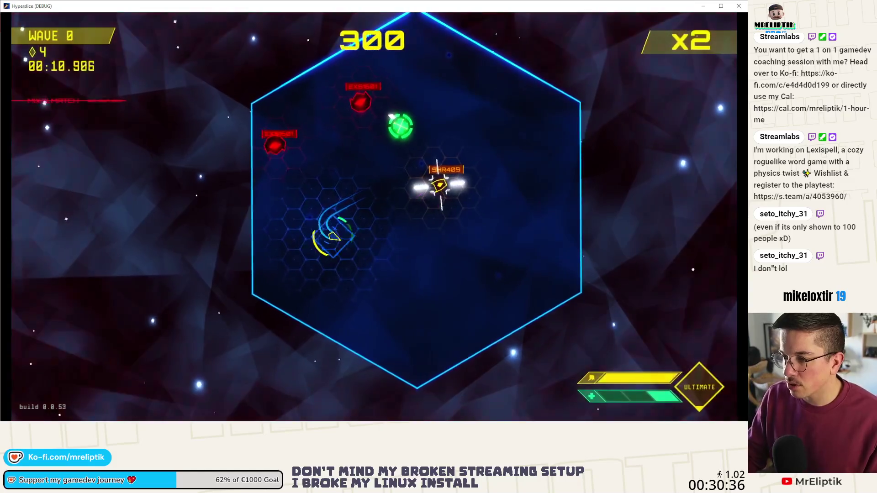
key(Escape)
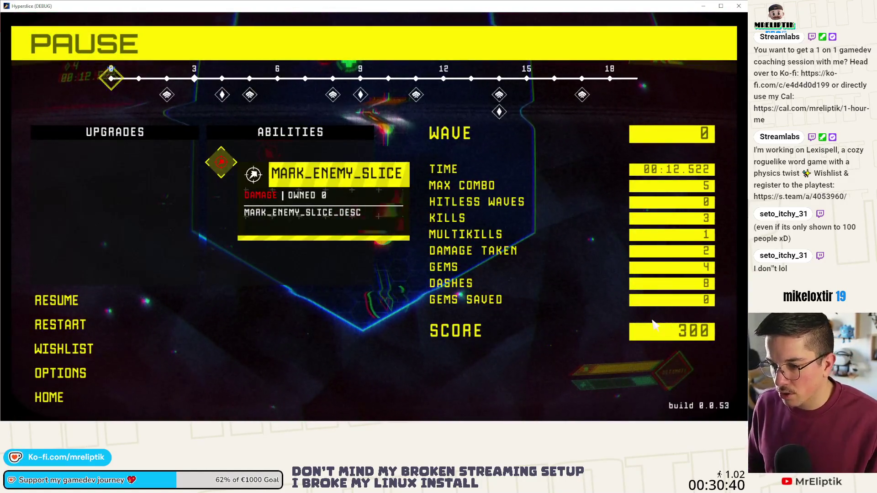
key(Escape)
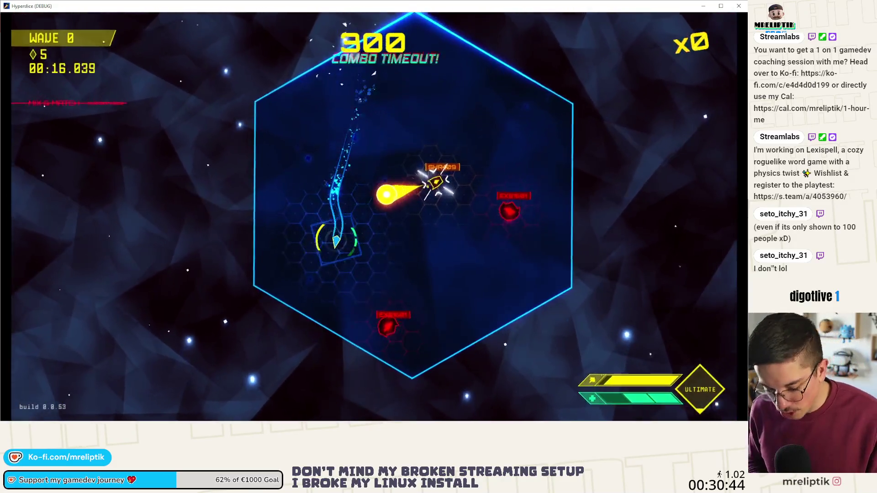
Step: Rerun the console spawn command for three more EnemyShooter enemies, then continue execution
key(grave)
key(Up)
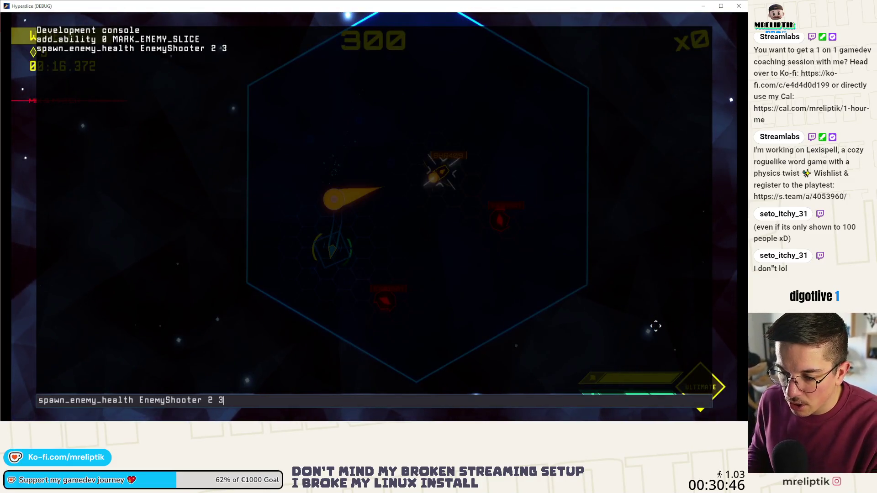
key(Return)
key(grave)
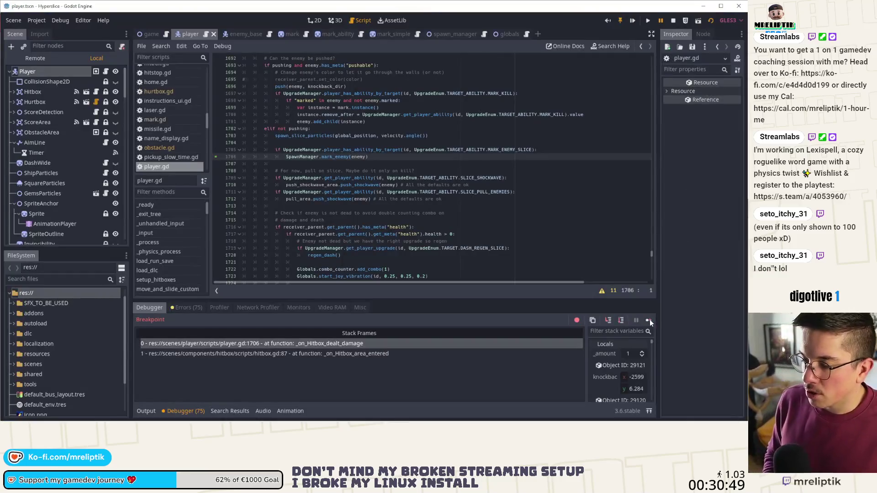
click(649, 319)
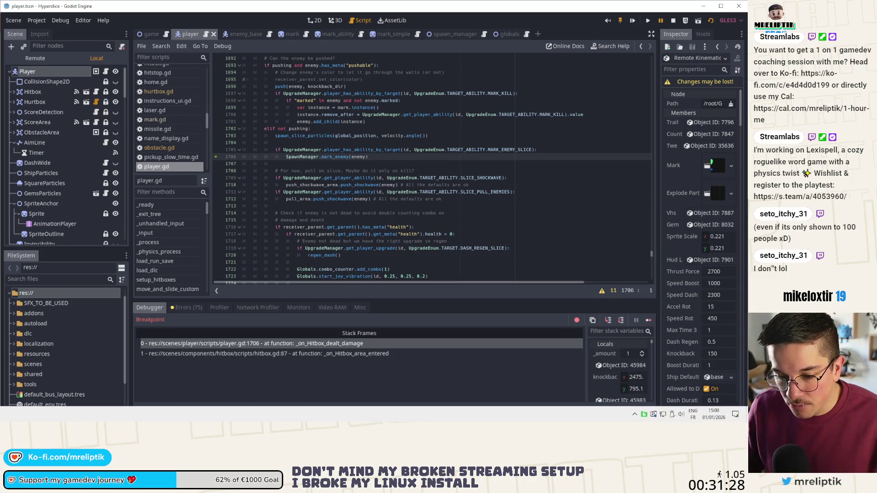
Step: Switch between the game and the editor, continuing past the breakpoint
key(F12)
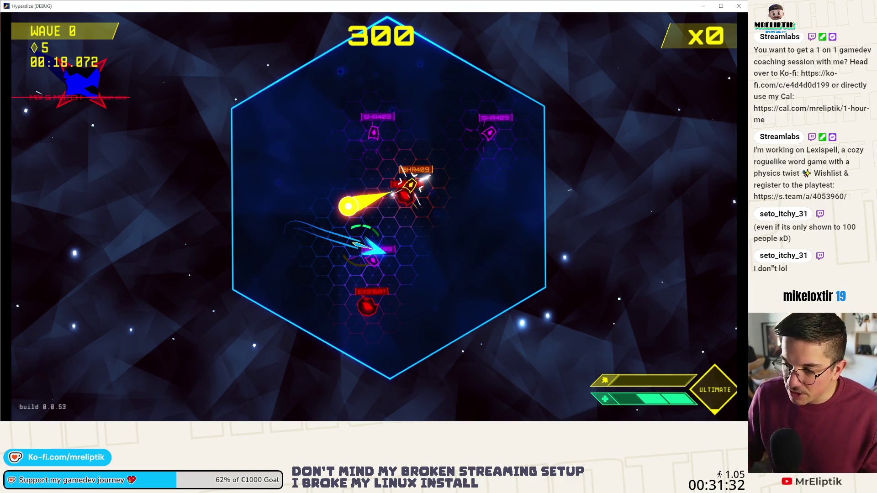
key(alt+Tab)
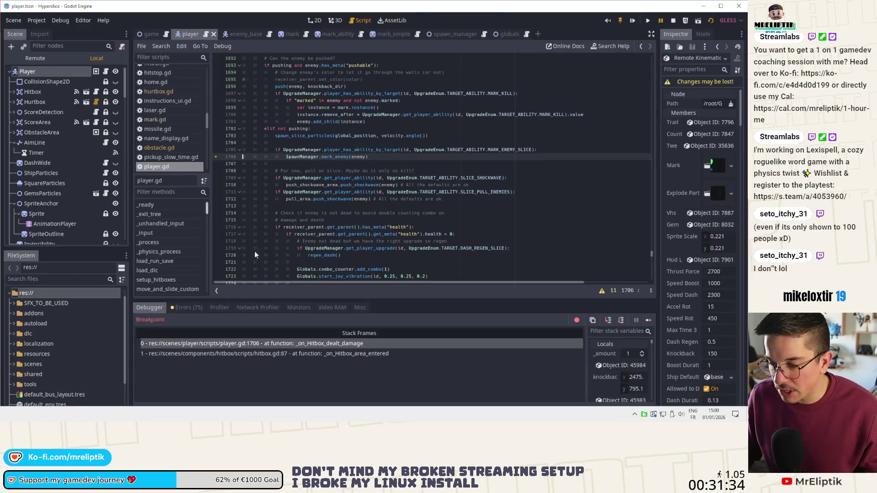
click(648, 320)
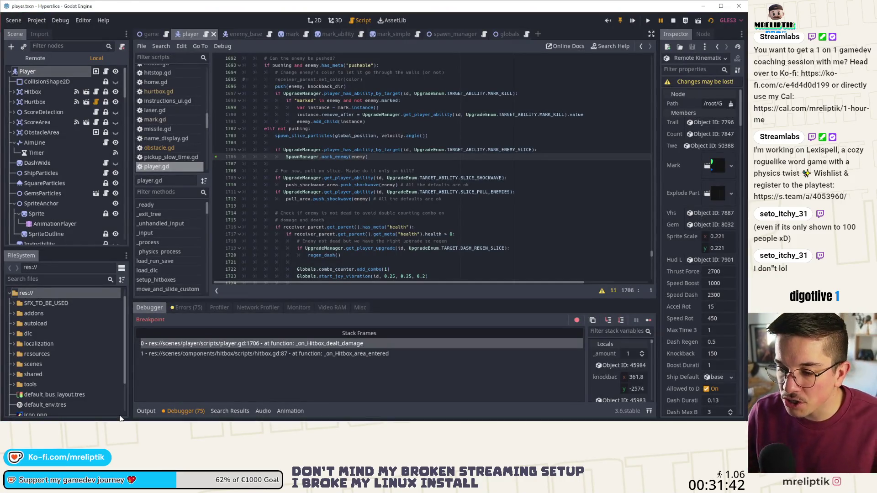
key(F12)
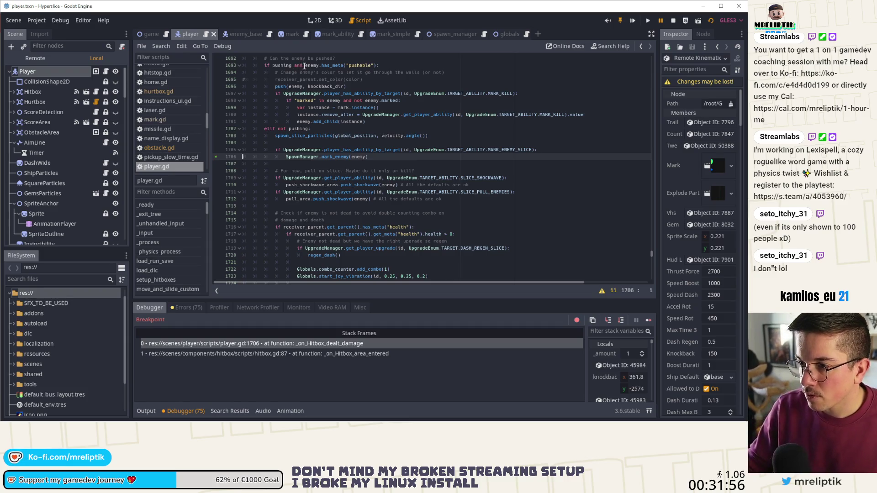
Step: Widen the Stack Variables panel and inspect the enemy variable, which reads null
drag(586, 353, 437, 352)
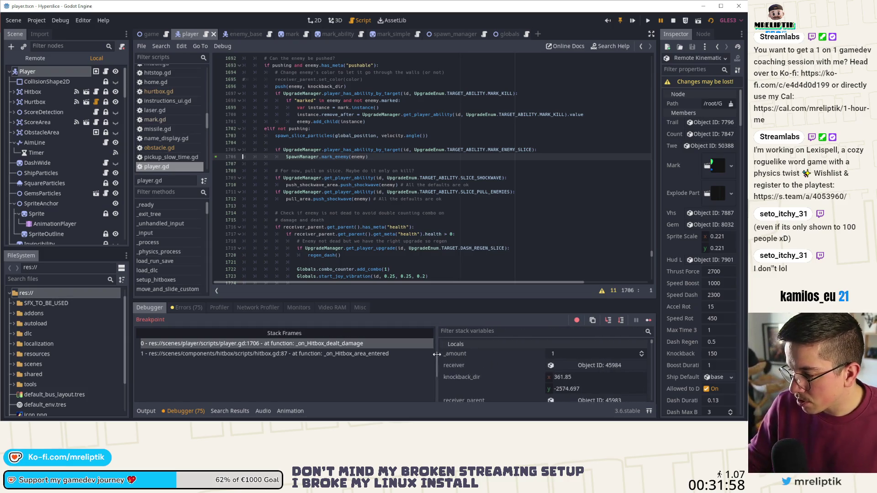
scroll(544, 365, down, 2)
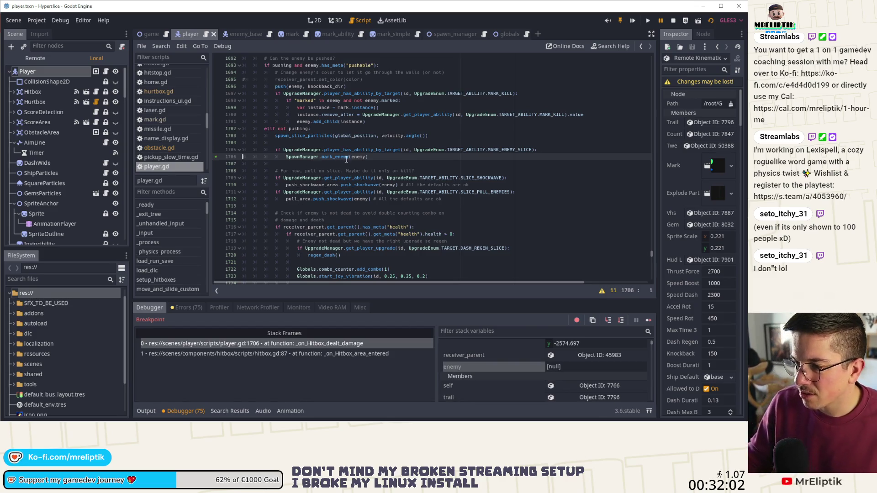
mouse_move(355, 158)
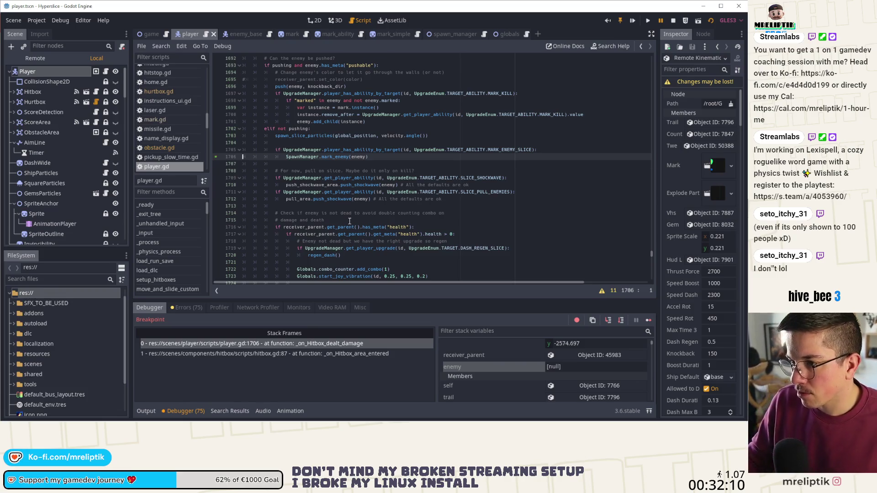
scroll(349, 221, up, 3)
scroll(349, 221, down, 2)
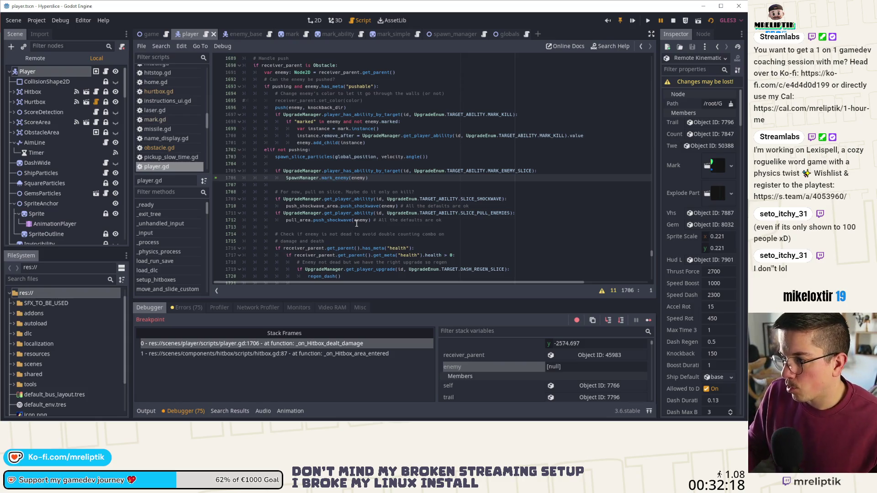
Step: Step into mark_enemy through creating the mark instance and adding it to the enemy
click(608, 321)
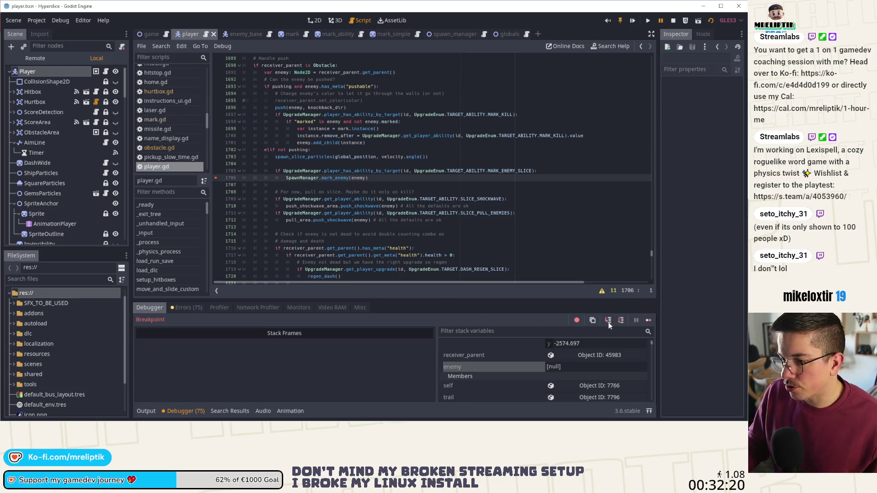
click(608, 322)
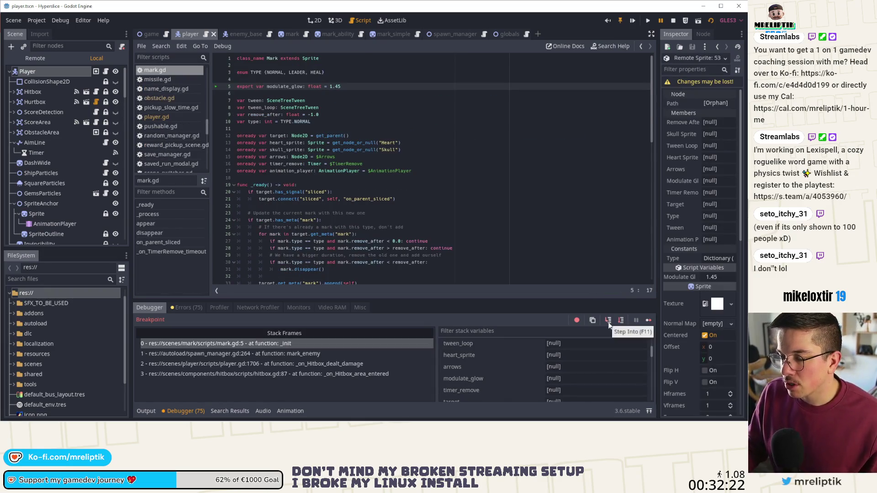
click(608, 322)
click(608, 322)
click(608, 322)
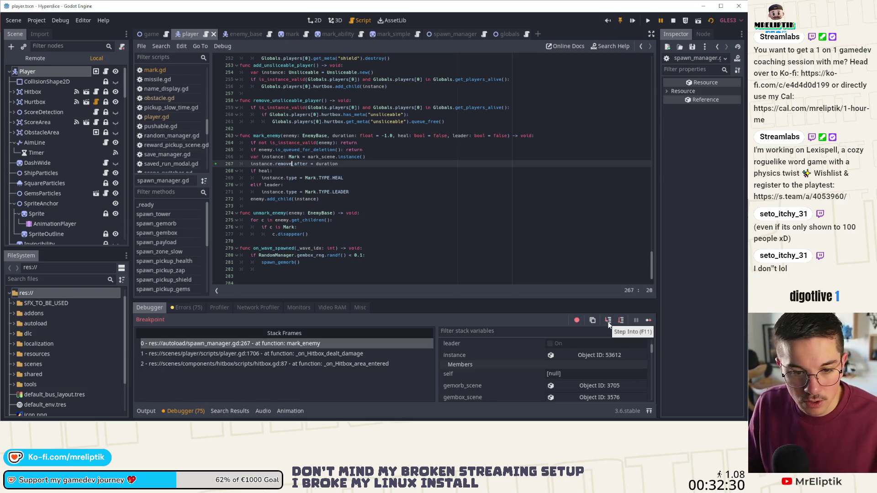
click(608, 321)
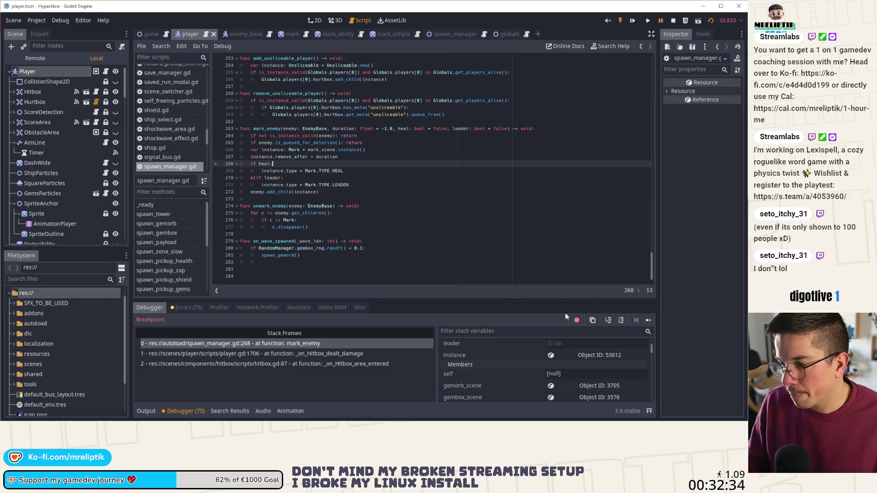
click(608, 320)
click(609, 321)
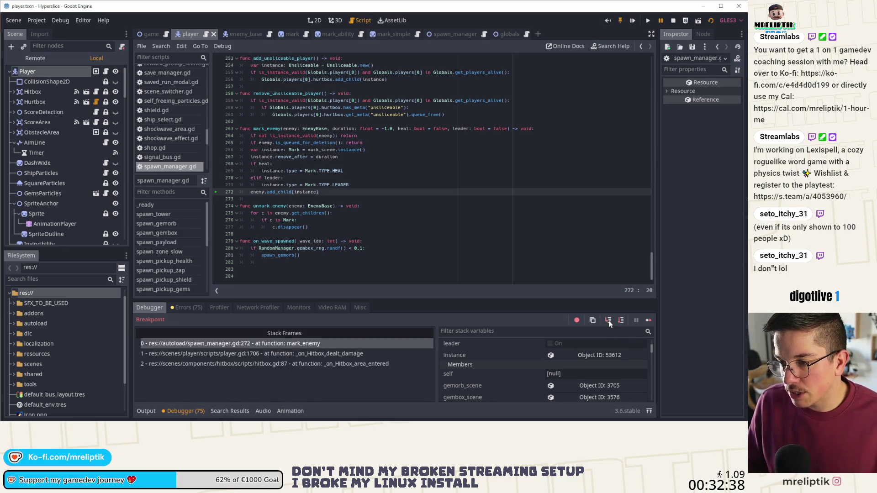
Step: Step through mark.gd's _ready, past the existing-mark loop to the append call
click(608, 321)
click(608, 321)
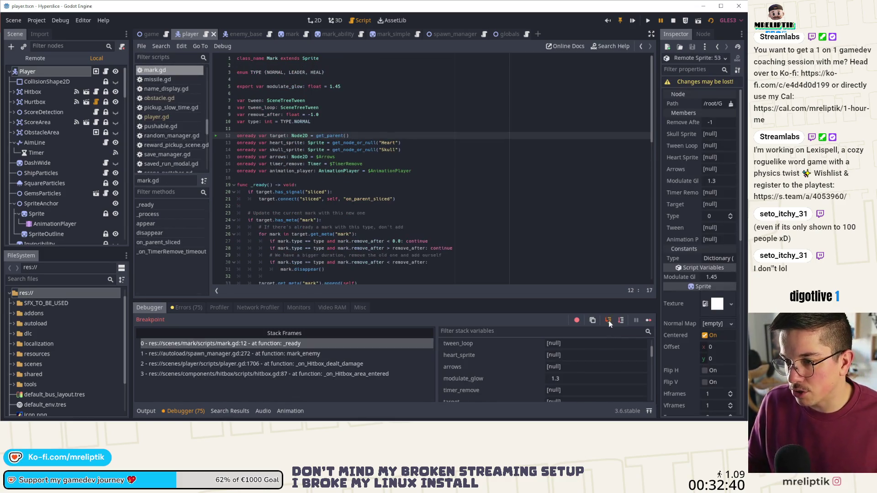
click(608, 321)
click(609, 321)
click(608, 322)
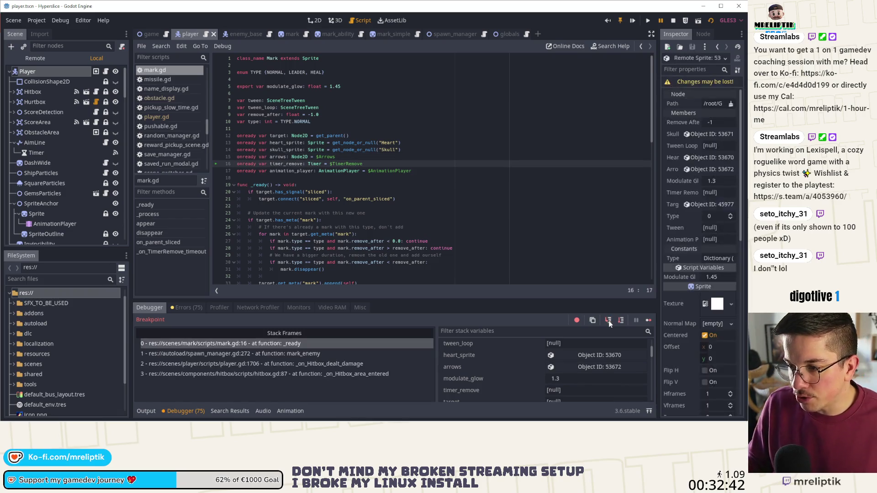
click(609, 322)
click(609, 322)
click(608, 320)
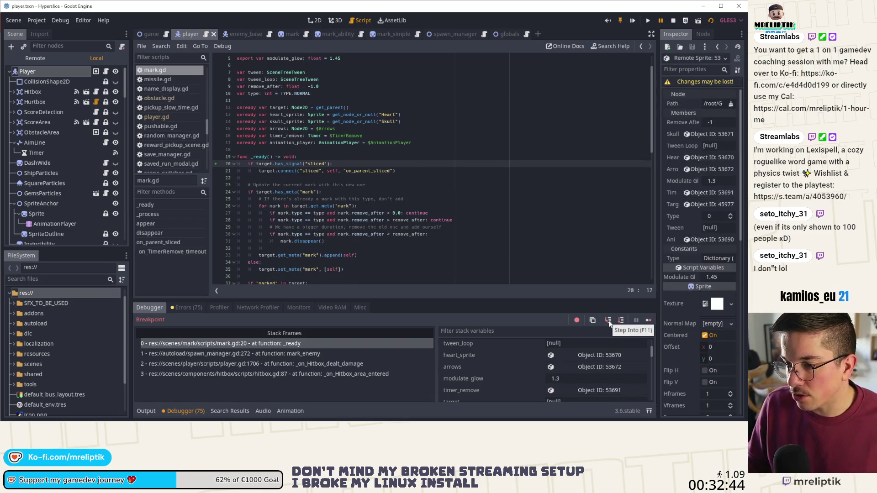
click(608, 320)
click(608, 320)
click(608, 321)
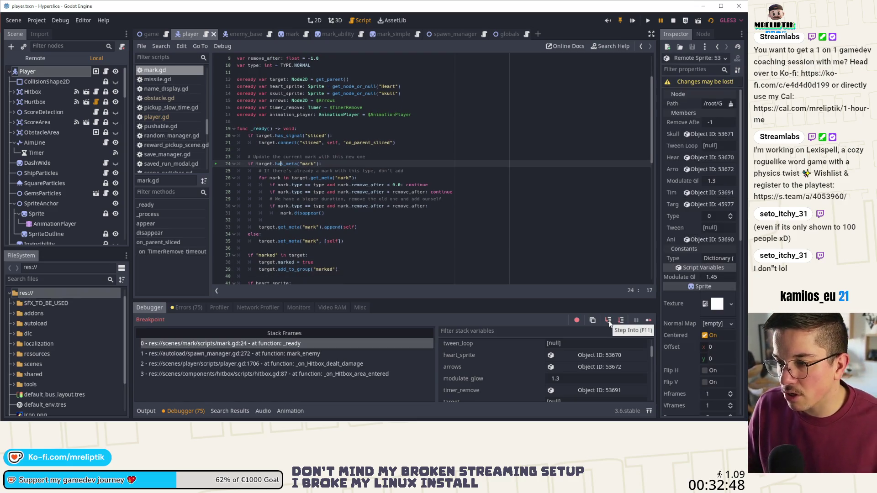
click(608, 320)
click(608, 320)
click(608, 320)
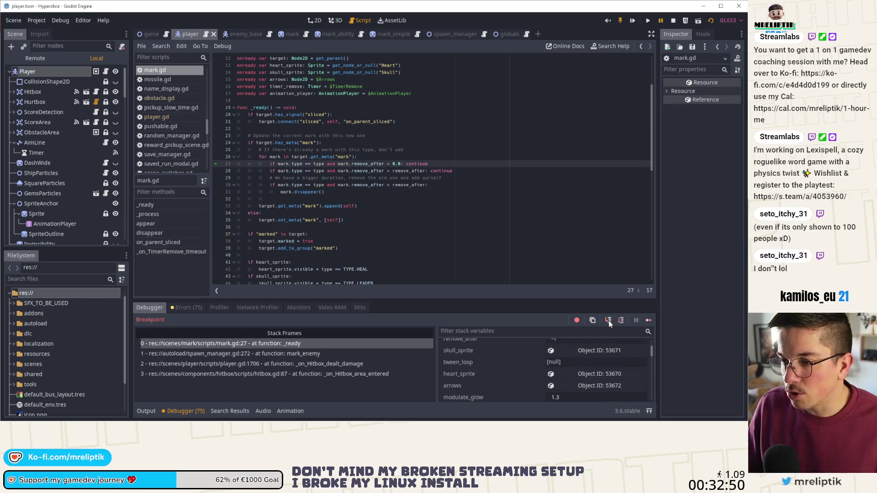
click(608, 320)
click(608, 320)
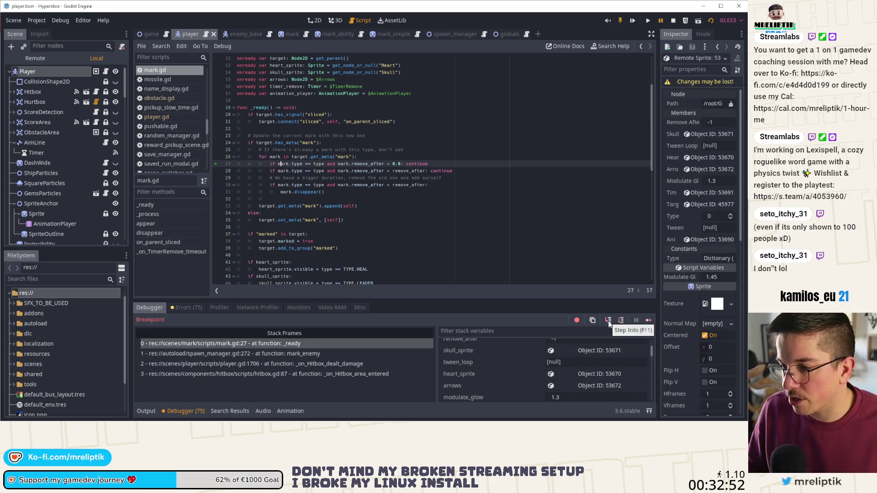
click(608, 320)
click(608, 321)
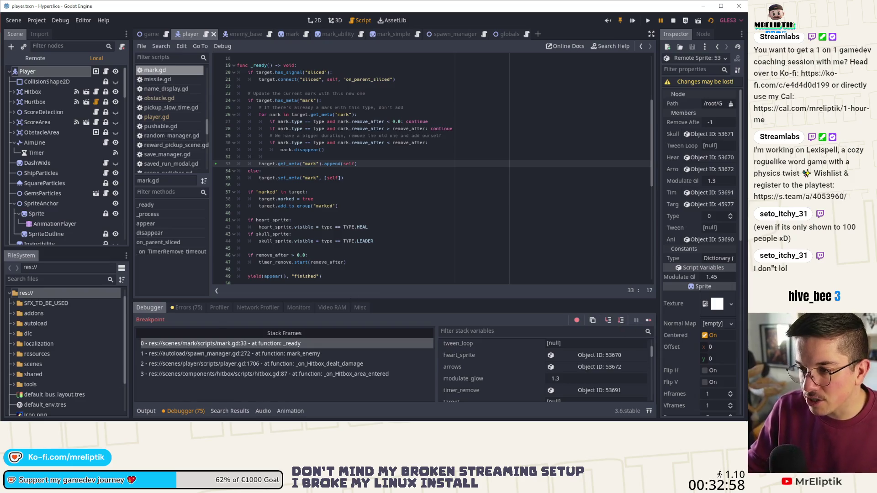
mouse_move(10, 414)
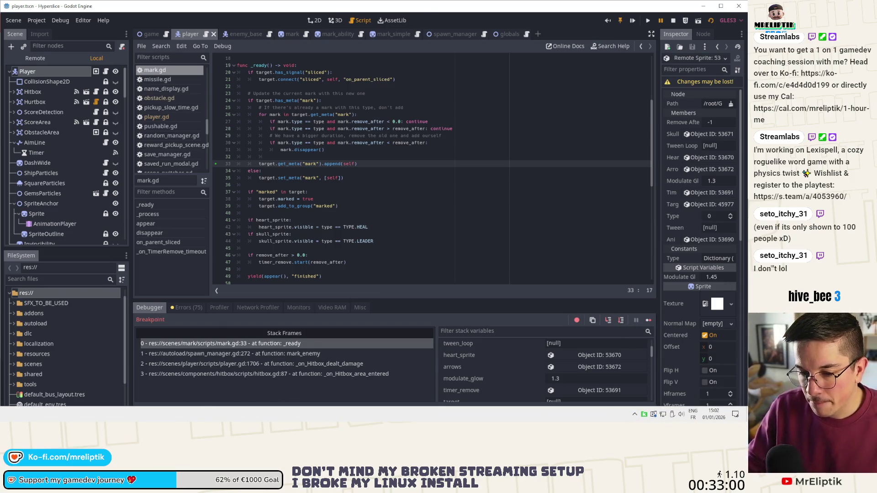
key(alt+Tab)
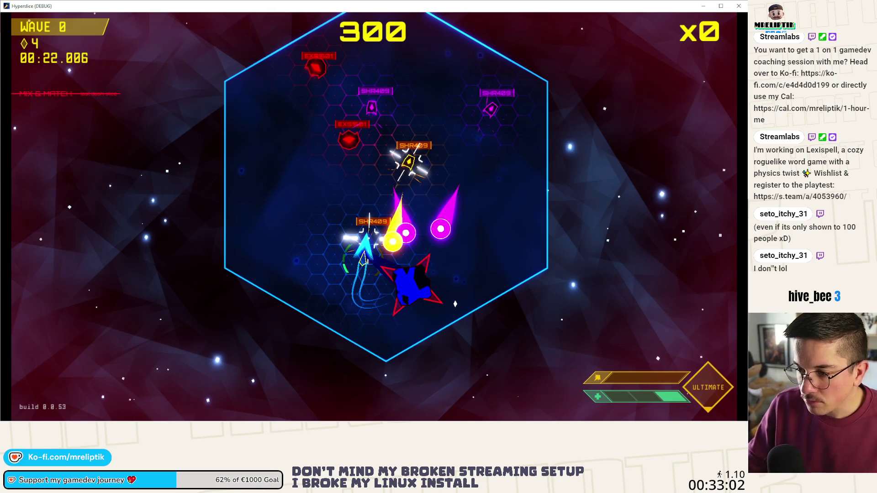
Step: Step through the marked and heart sprite checks, then continue to player.gd line 1737
mouse_move(365, 420)
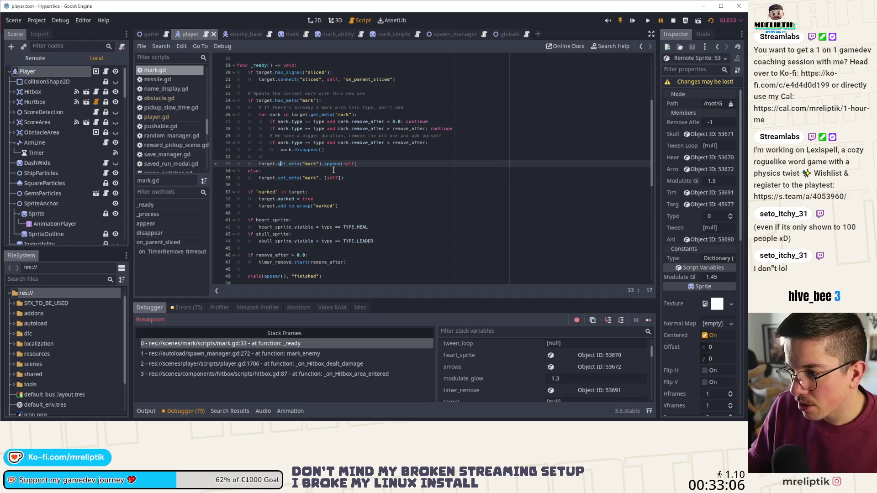
click(609, 321)
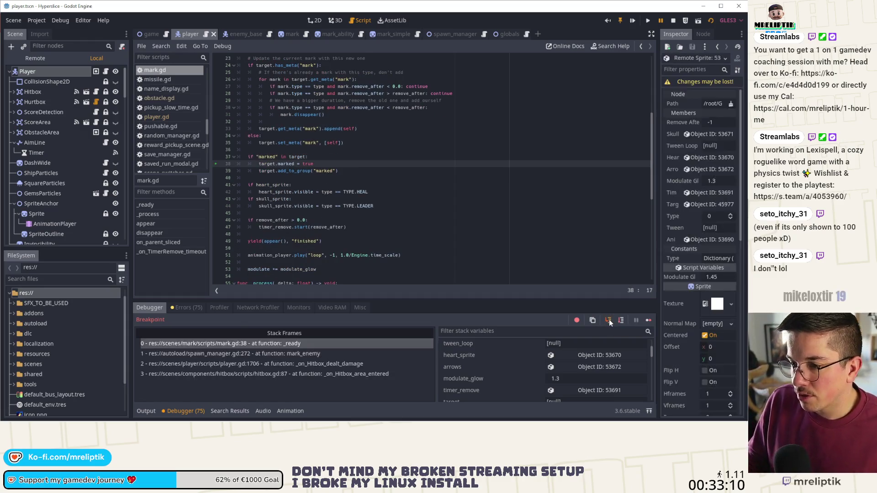
click(609, 321)
click(609, 321)
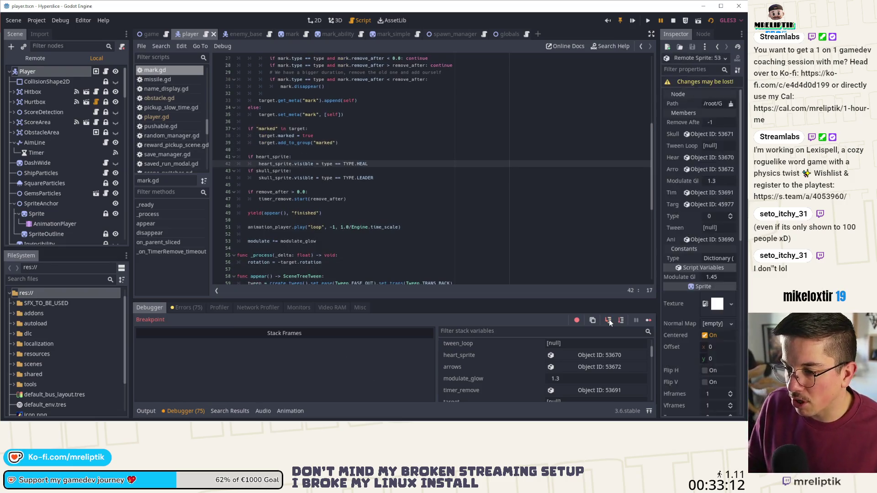
click(609, 320)
click(609, 320)
click(609, 321)
scroll(432, 192, down, 6)
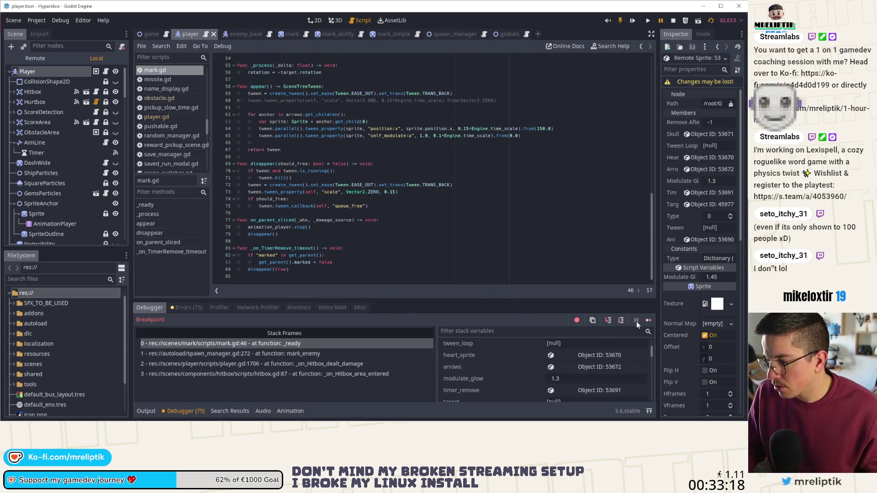
click(649, 320)
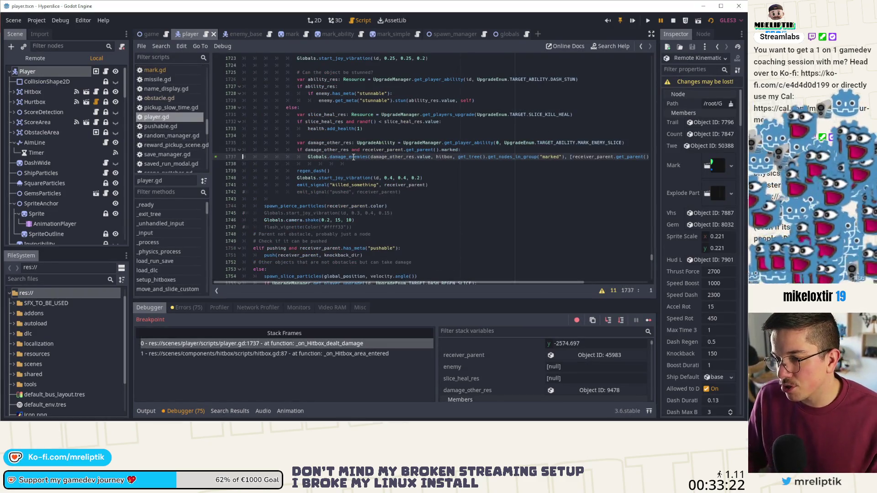
Step: Glance at the game window, then return to player.gd at line 1737's damage_enemies call
mouse_move(394, 156)
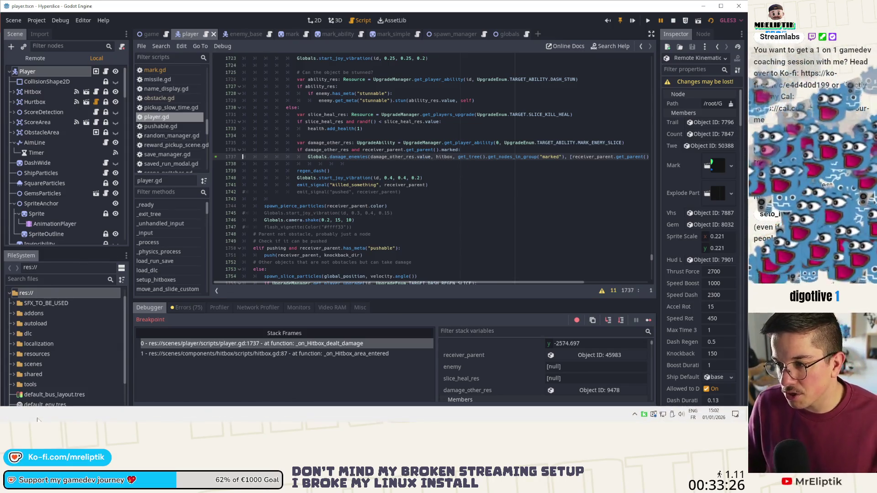
key(F12)
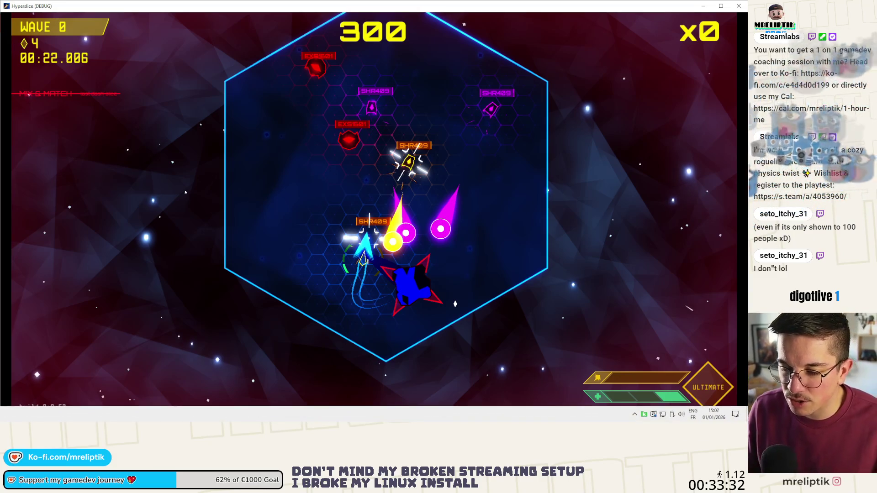
key(alt+Tab)
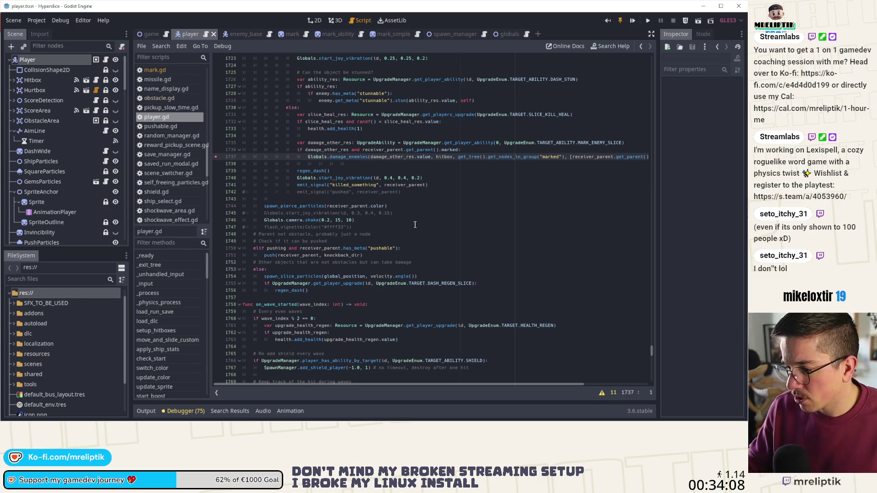
Step: Search all project files for 'mark' and enlarge the Search Results panel
click(447, 228)
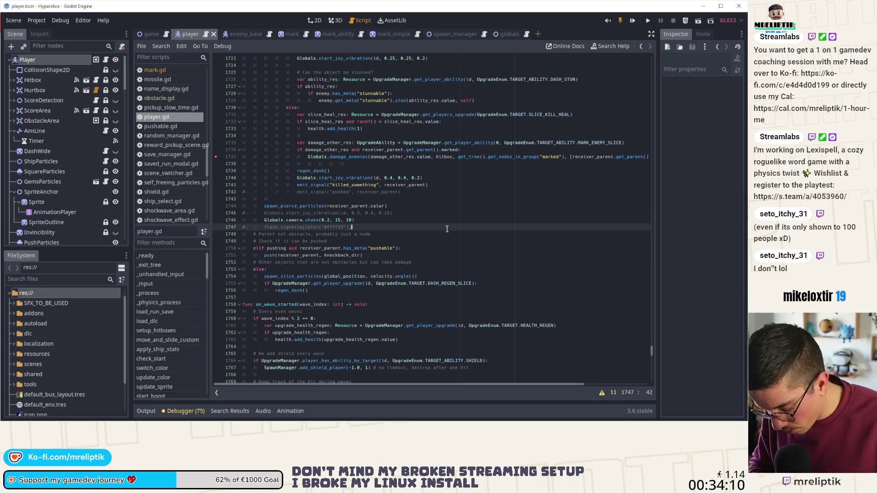
key(ctrl+shift+f)
text(mrk)
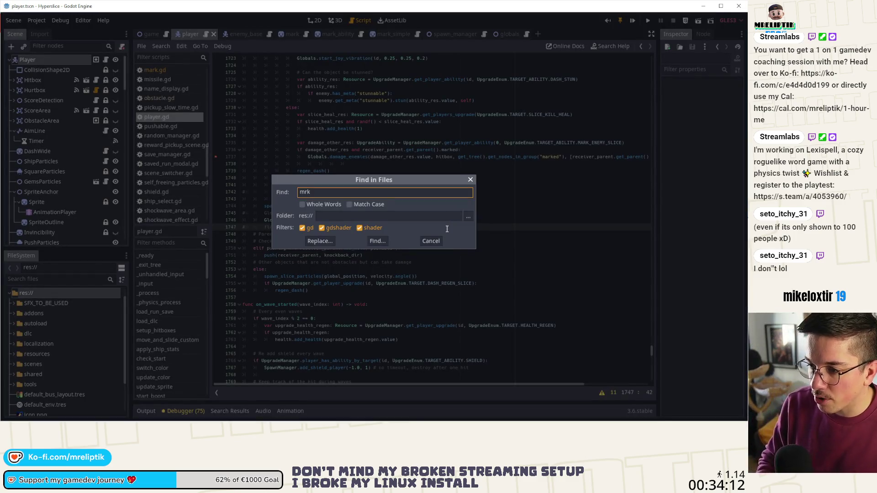
text(ark)
key(Return)
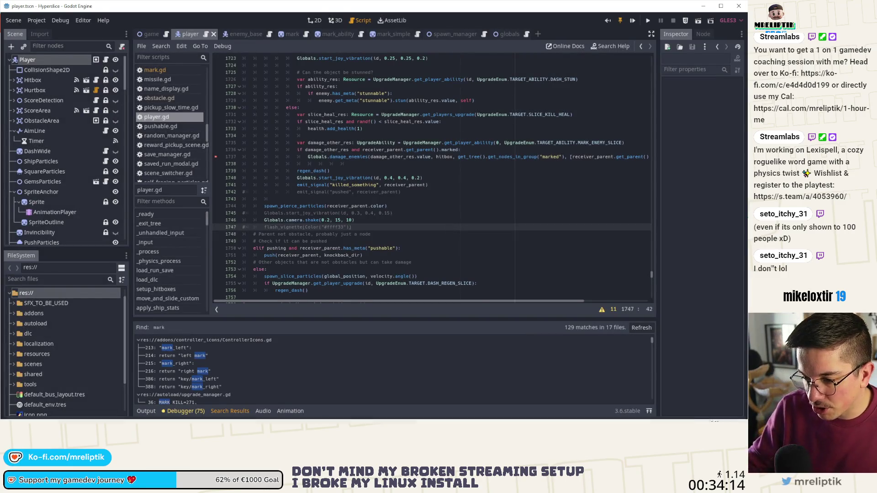
scroll(244, 379, down, 2)
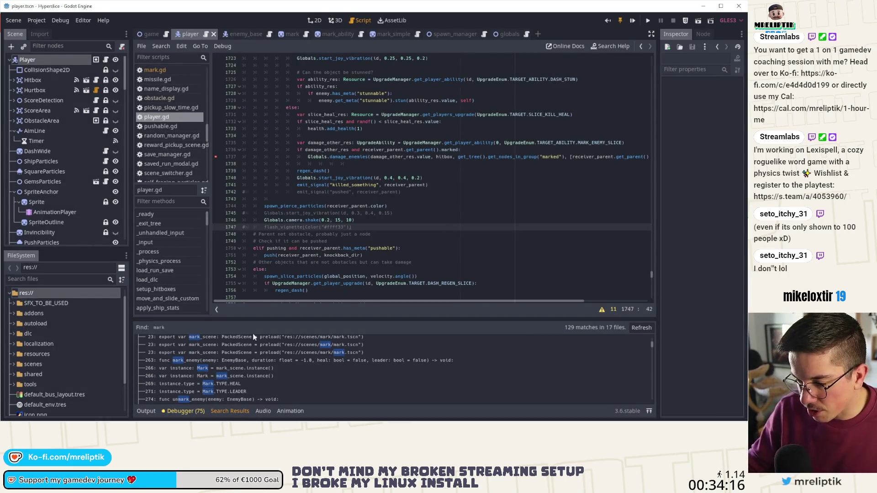
drag(258, 319, 264, 259)
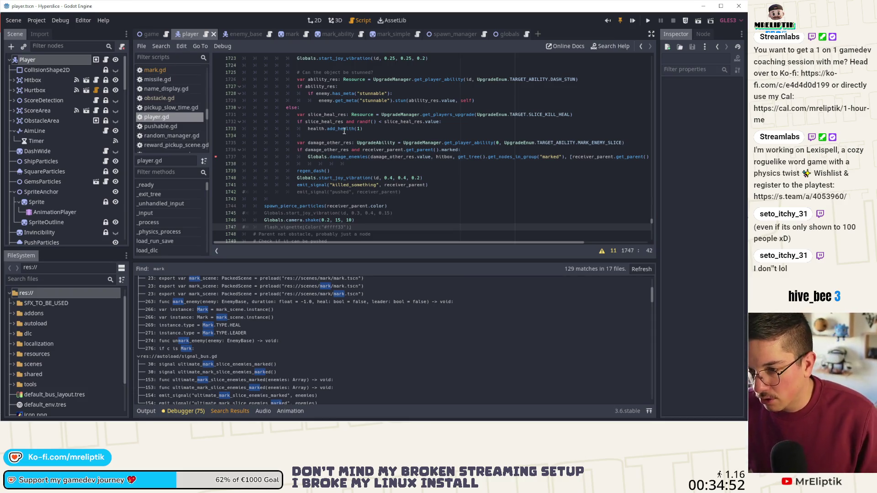
Step: Scroll through the 129 matches and open the obstacle.gd result at line 504
scroll(274, 365, down, 3)
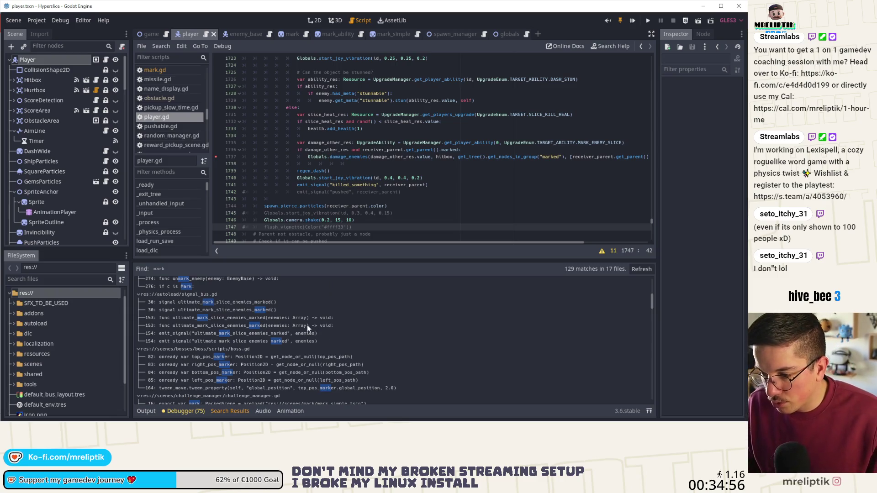
scroll(302, 320, down, 5)
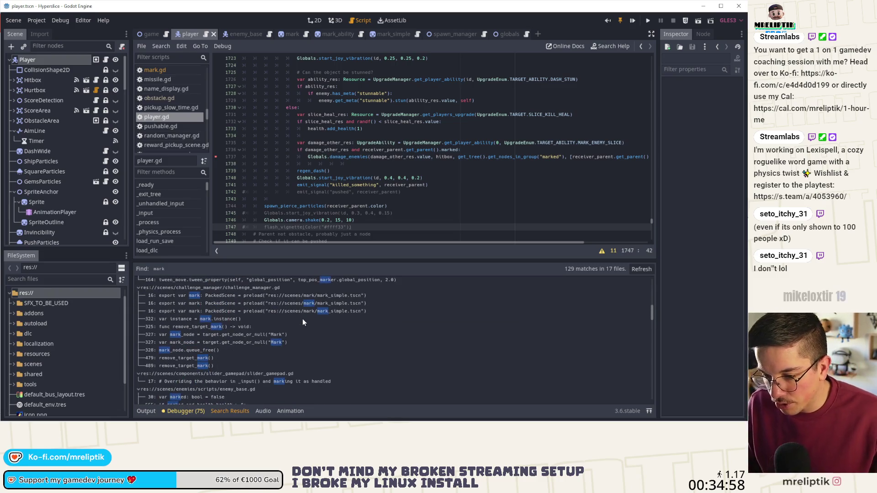
scroll(302, 318, down, 3)
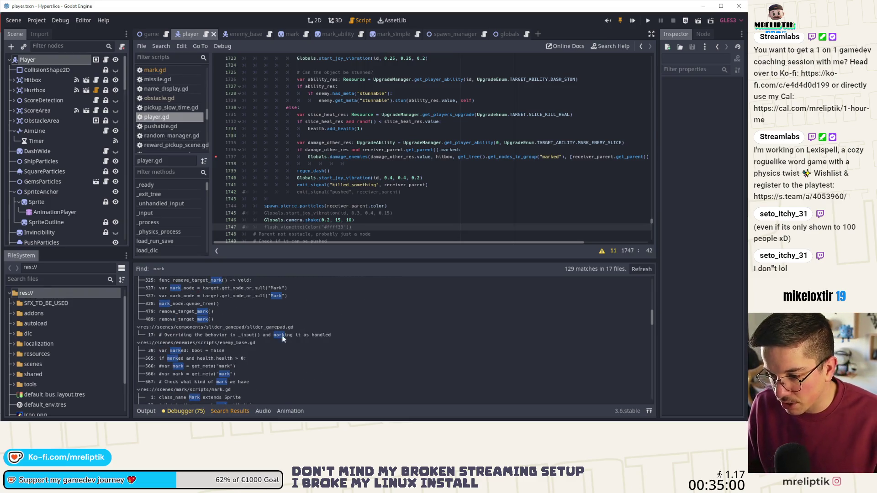
scroll(320, 338, down, 3)
scroll(315, 338, down, 3)
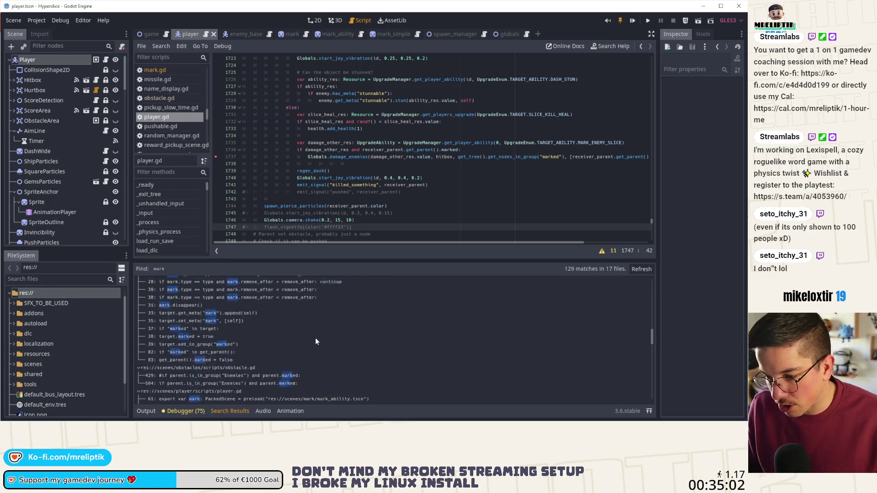
scroll(317, 338, down, 2)
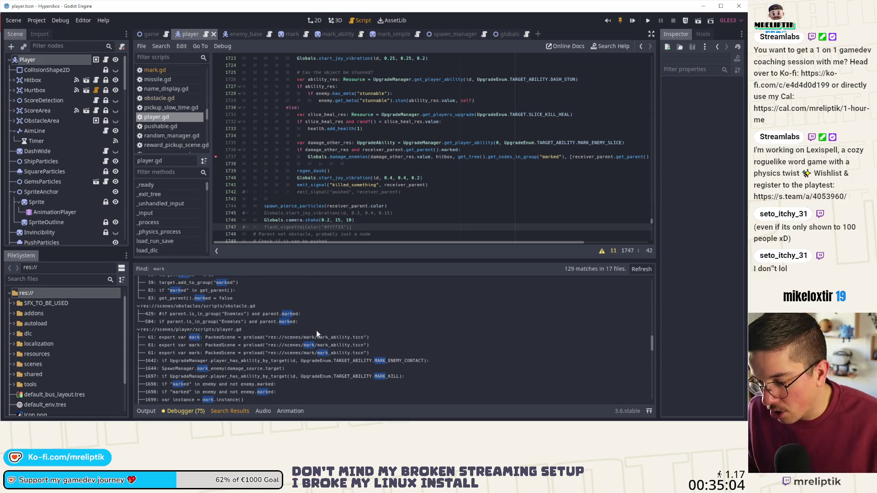
scroll(317, 333, down, 1)
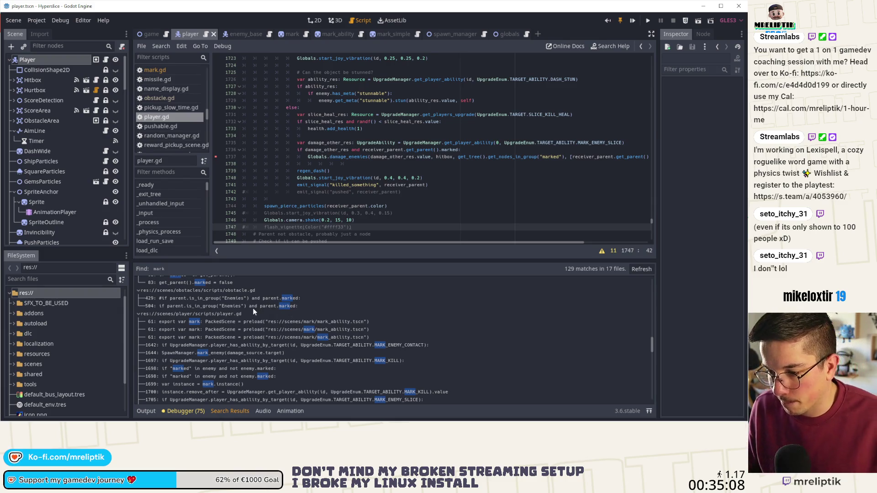
click(253, 307)
scroll(339, 210, down, 1)
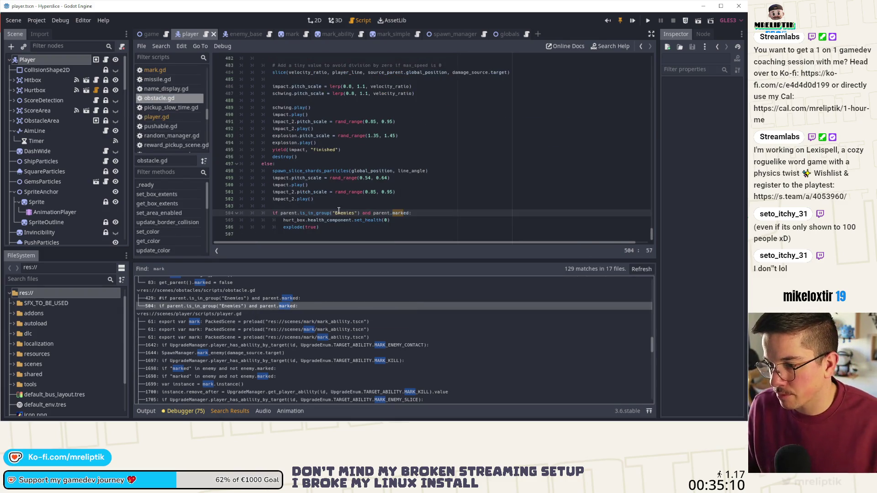
Step: Comment out the marked-enemy health and explode block, lines 504–506, and save obstacle.gd
scroll(383, 226, up, 3)
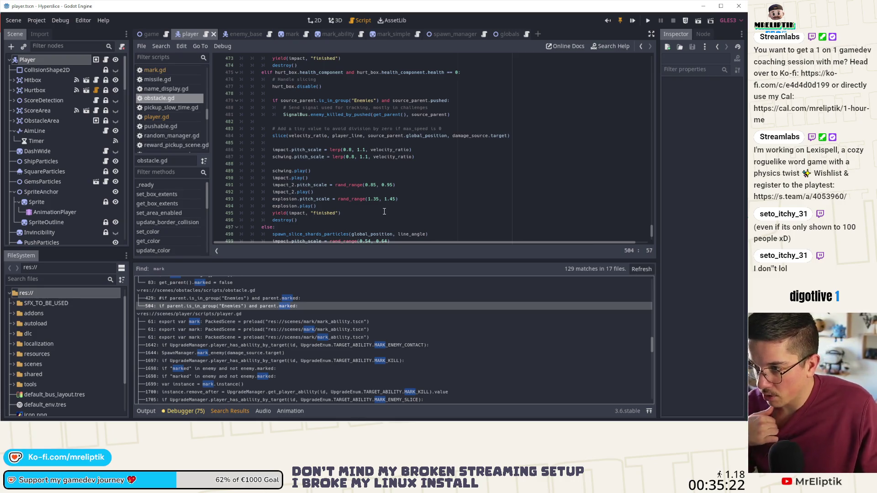
scroll(384, 211, down, 3)
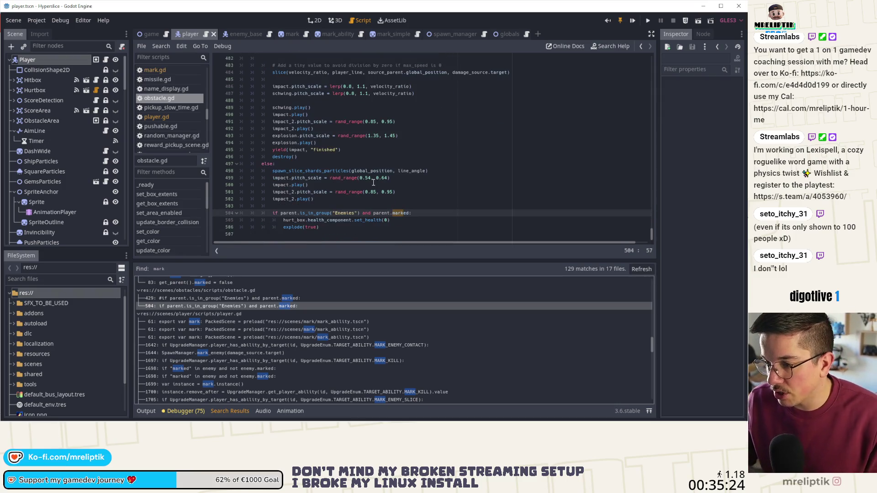
key(Down)
key(Down)
key(Left)
key(Left)
key(Left)
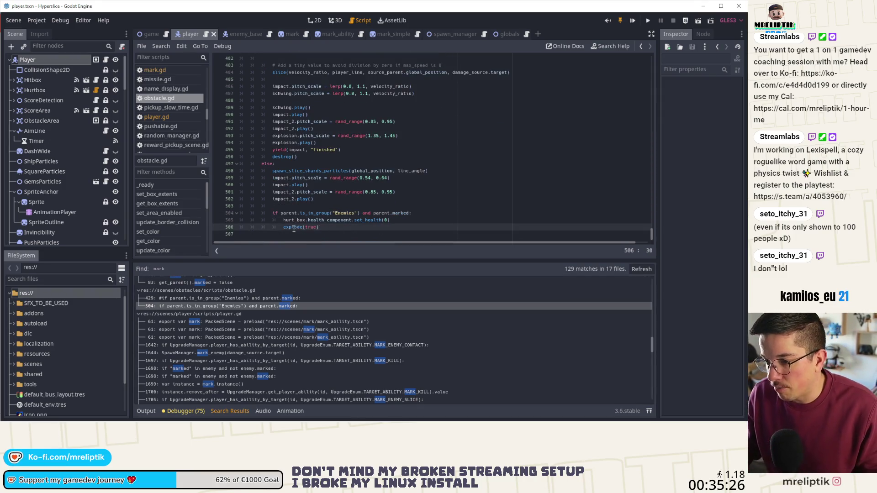
click(319, 220)
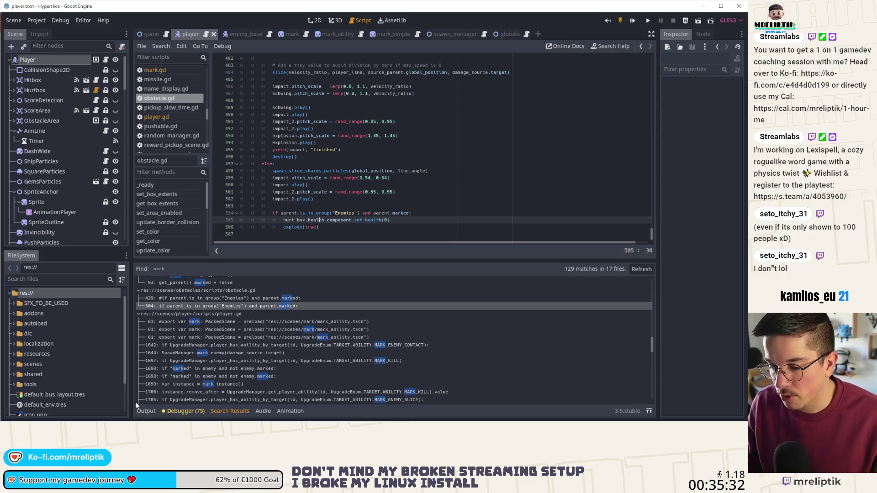
key(Escape)
click(323, 370)
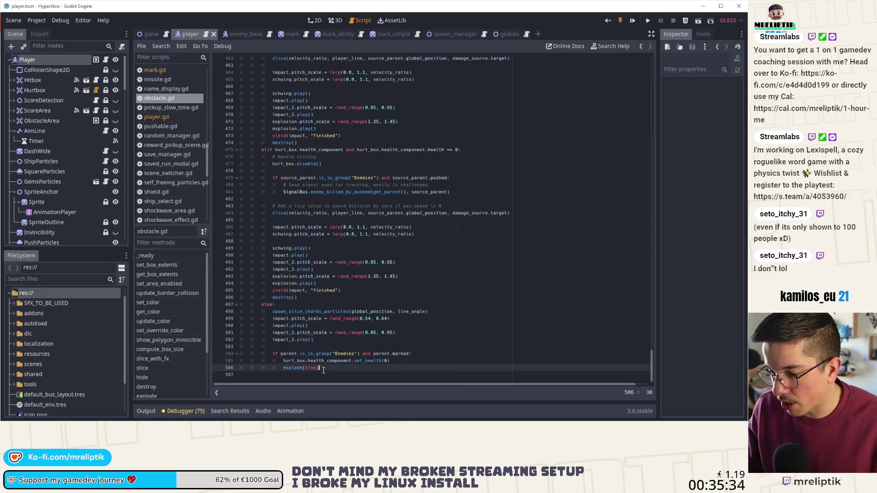
drag(339, 368, 190, 355)
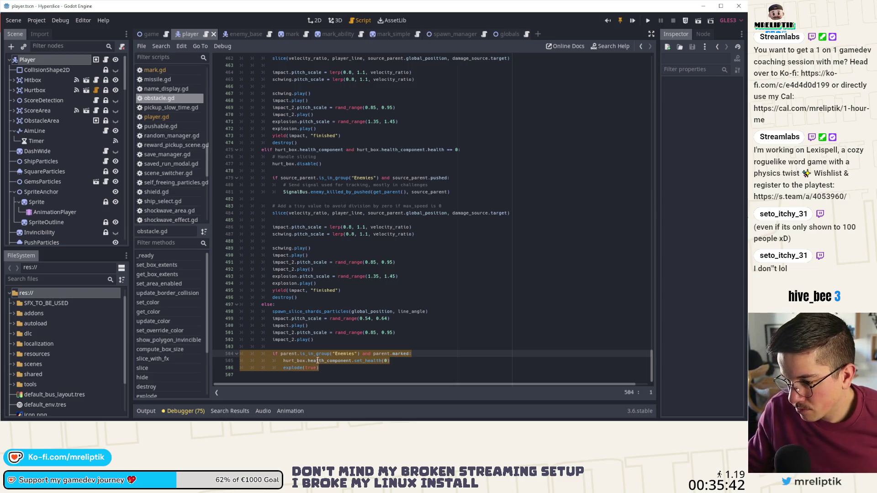
key(ctrl+k)
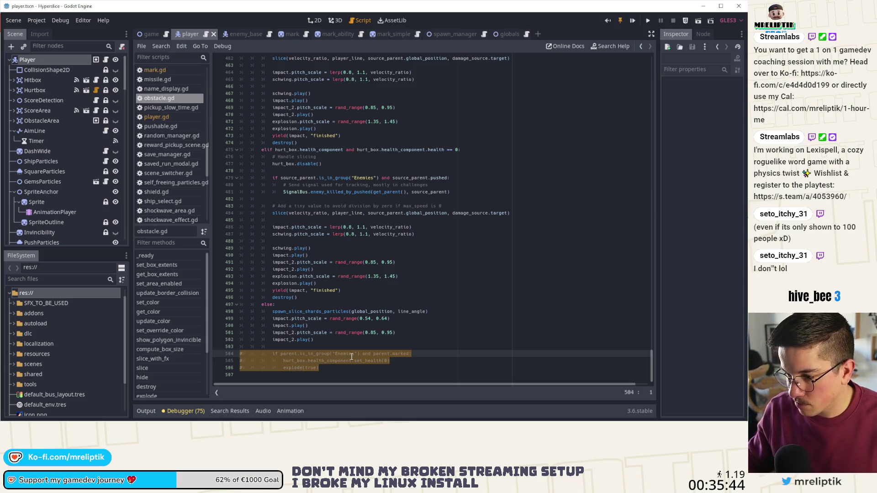
key(ctrl+s)
Step: Search obstacle.gd for 'mark', step through the matches, and go to line 440
key(ctrl+f)
text(mark)
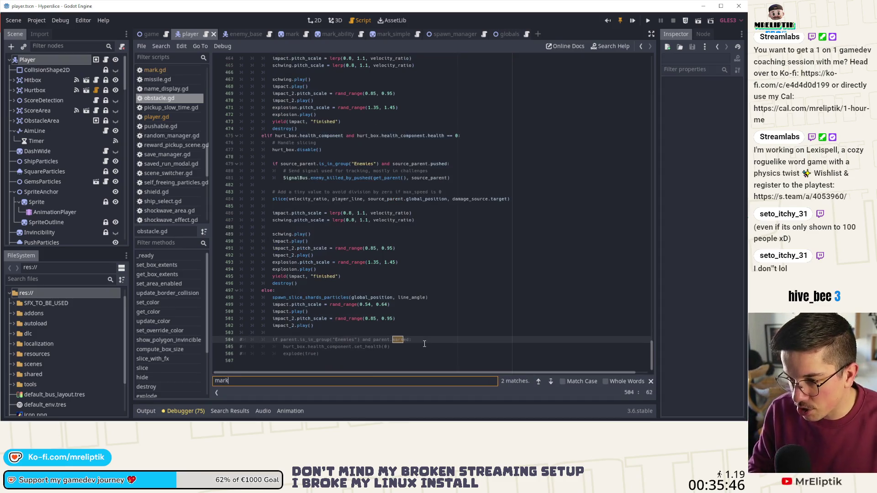
click(550, 381)
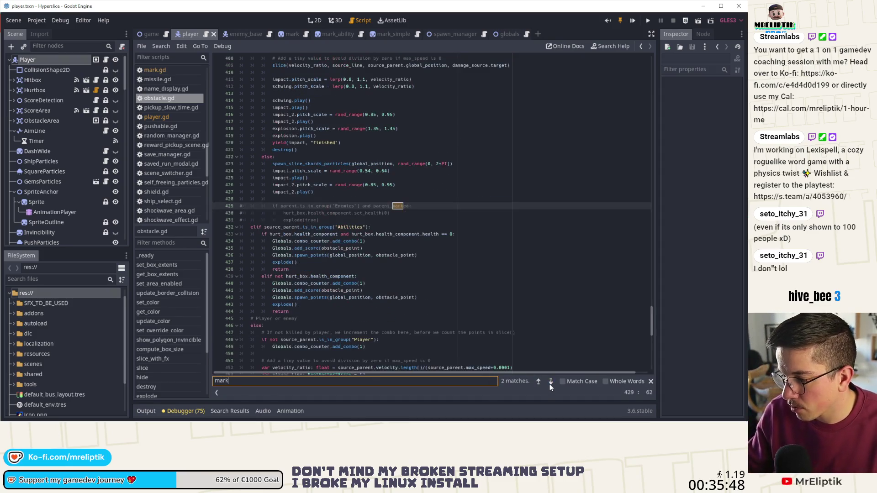
click(550, 381)
click(551, 381)
click(578, 283)
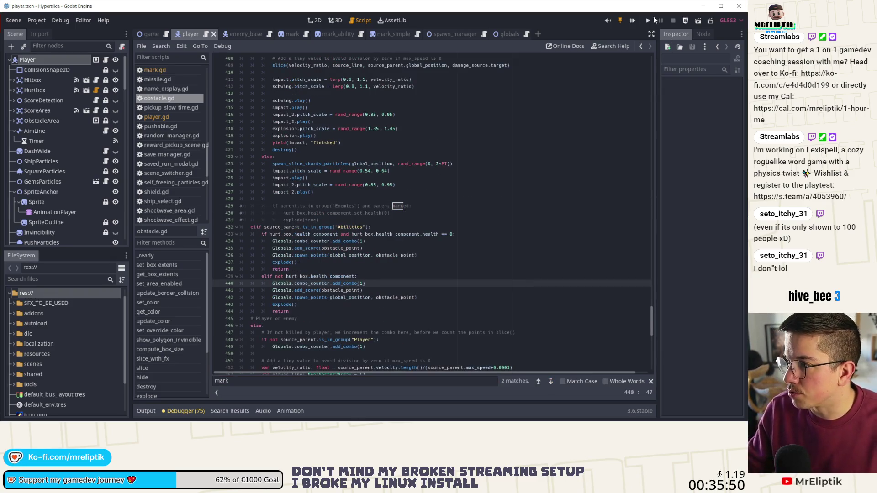
Step: Launch the game with F5, maximize its window, and start a gameplay run
key(F5)
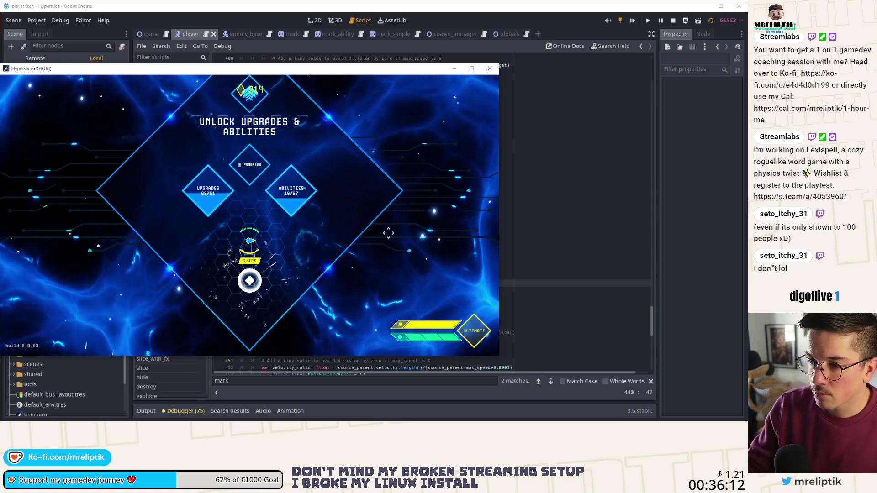
key(super+Up)
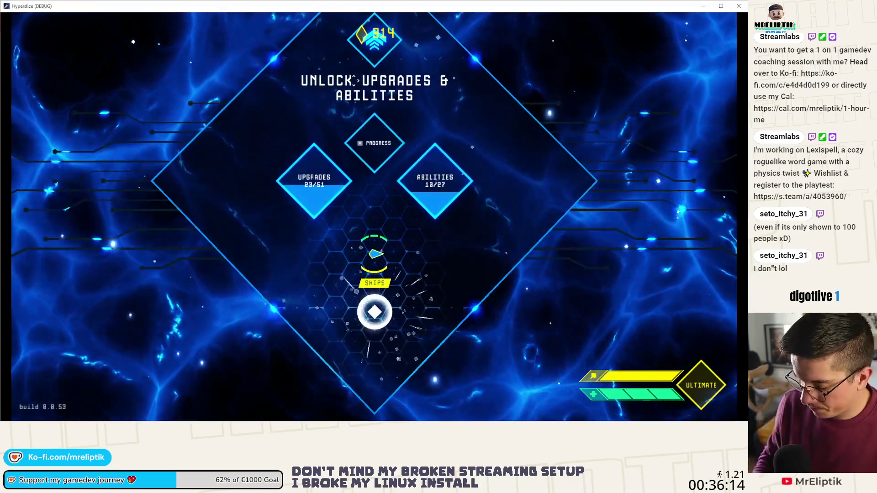
key(space)
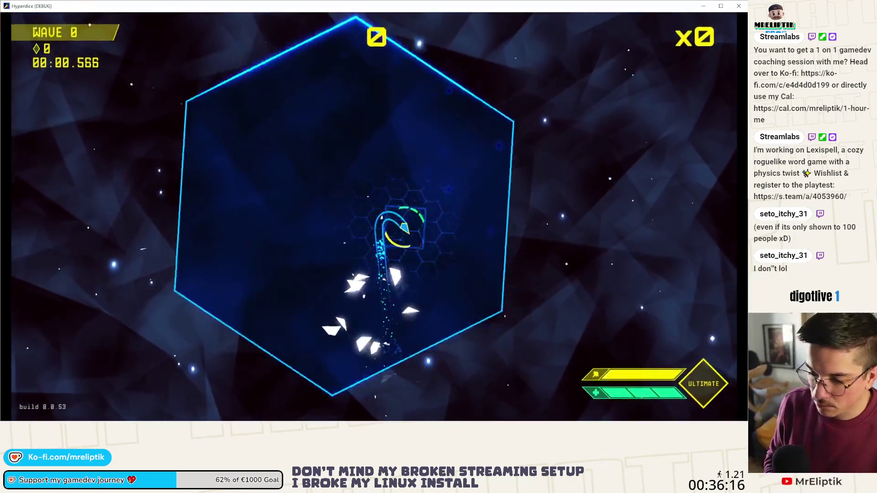
Step: Rerun spawn_enemy_health and add_ability from the dev console, then resume play until the breakpoint
key(grave)
key(Up)
key(Return)
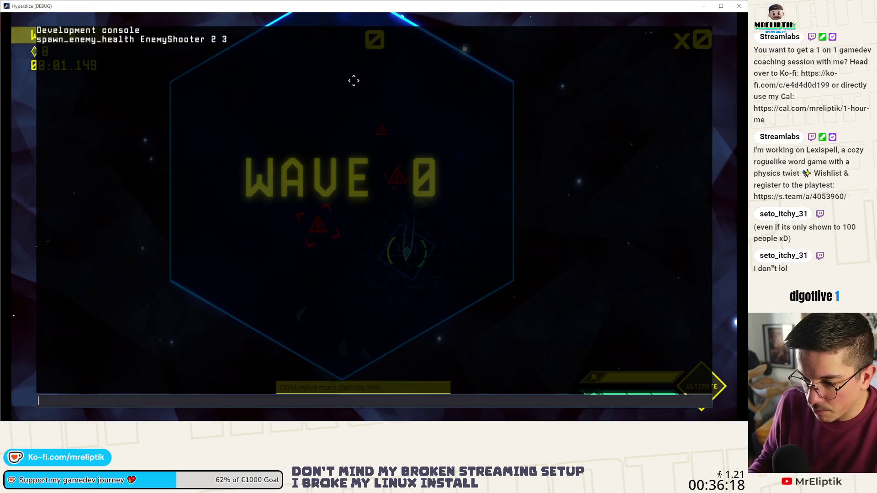
key(Up)
key(Up)
key(Return)
key(grave)
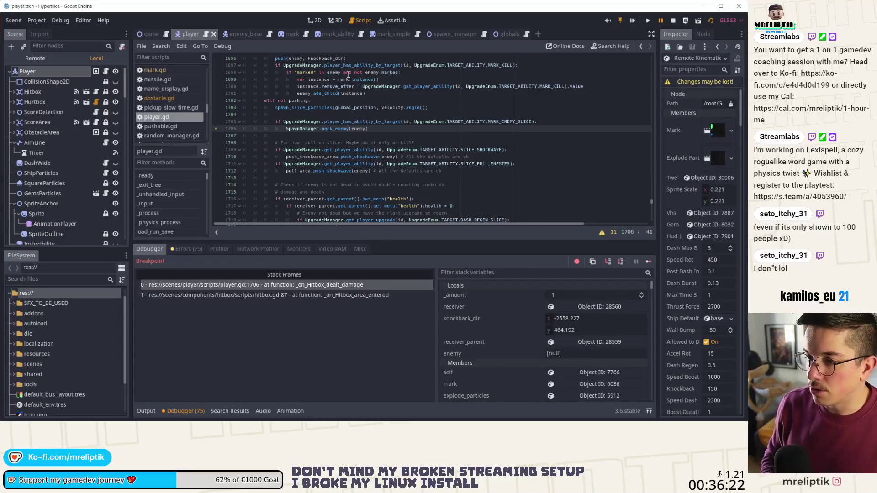
Step: Continue past the breakpoints until line 1737's damage_enemies call hits, then stop the game
click(648, 263)
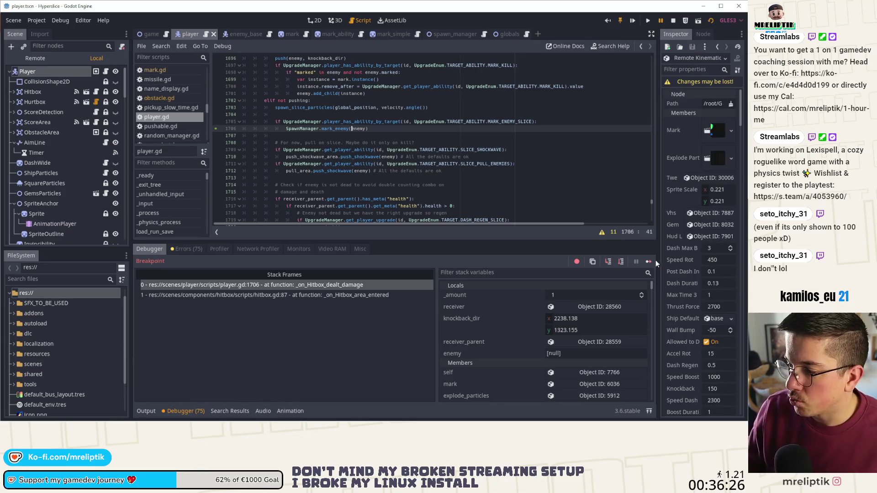
click(648, 263)
click(648, 262)
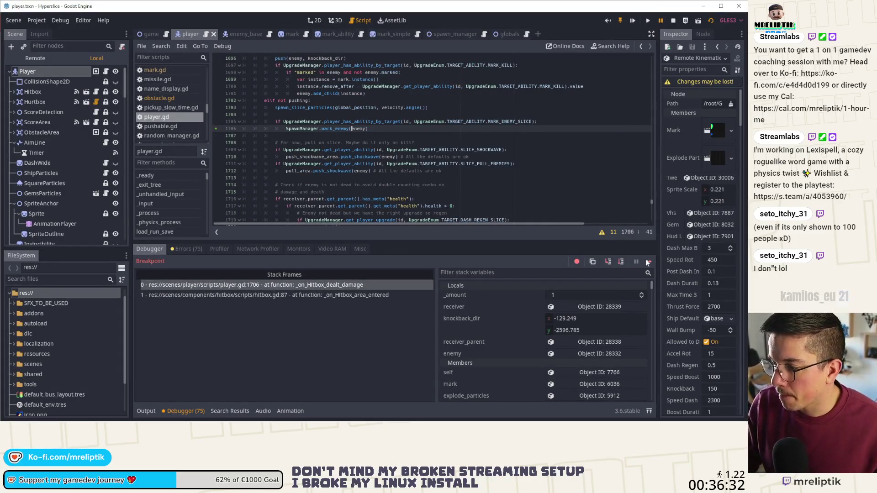
click(648, 261)
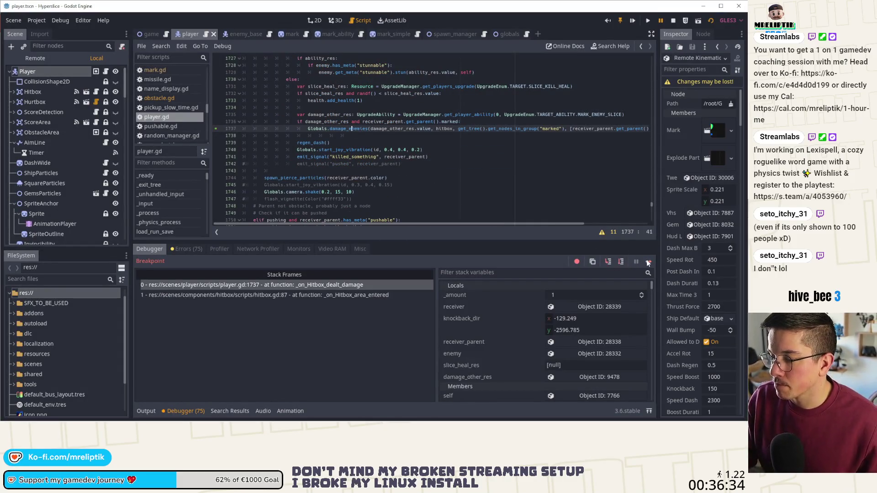
click(674, 21)
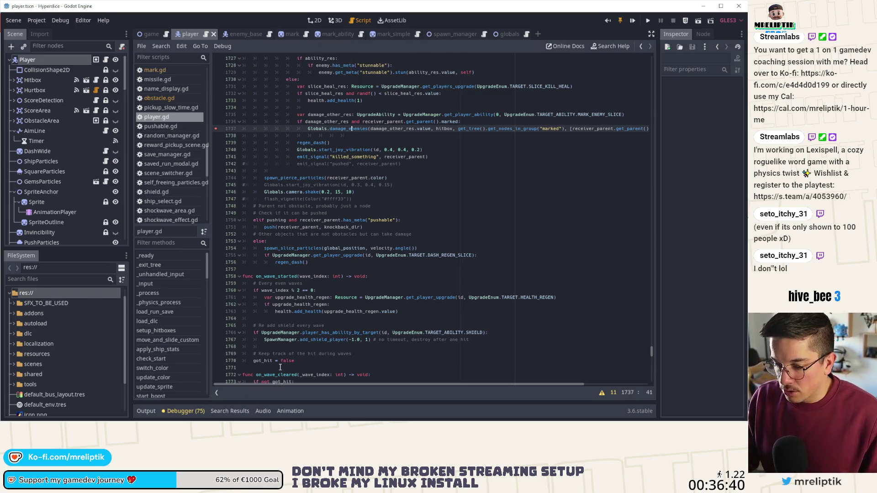
Step: Search the project for 'mark' again and scroll the results to enemy_base.gd and mark.gd
key(ctrl+shift+f)
text(mark)
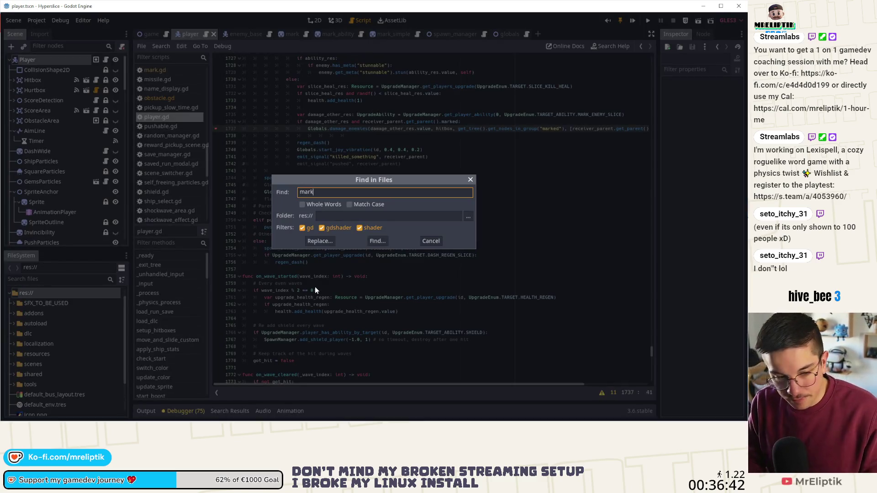
key(Return)
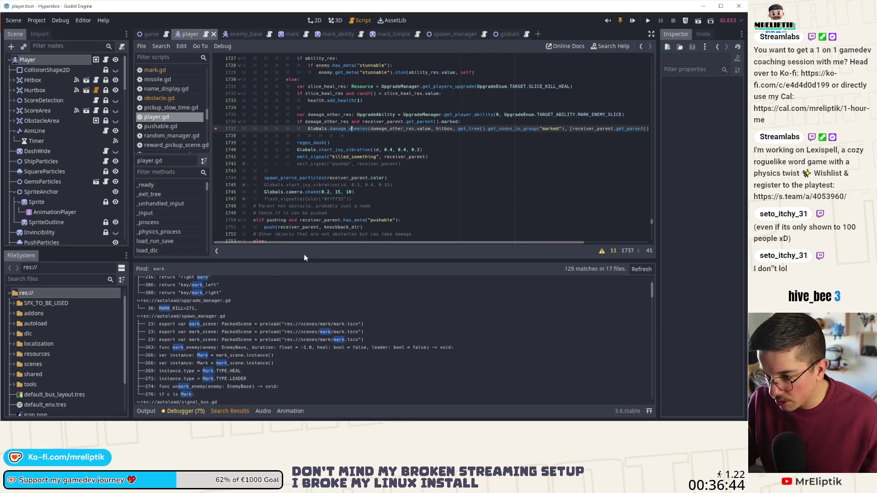
scroll(221, 349, down, 3)
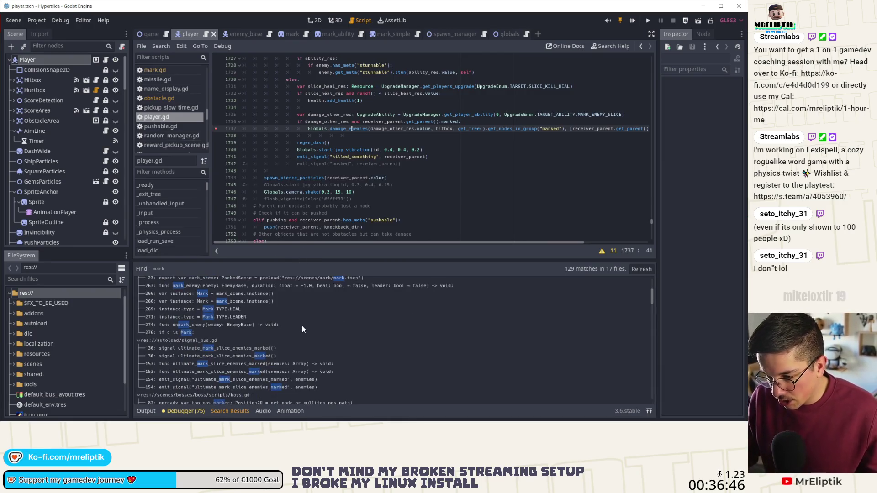
scroll(288, 324, down, 2)
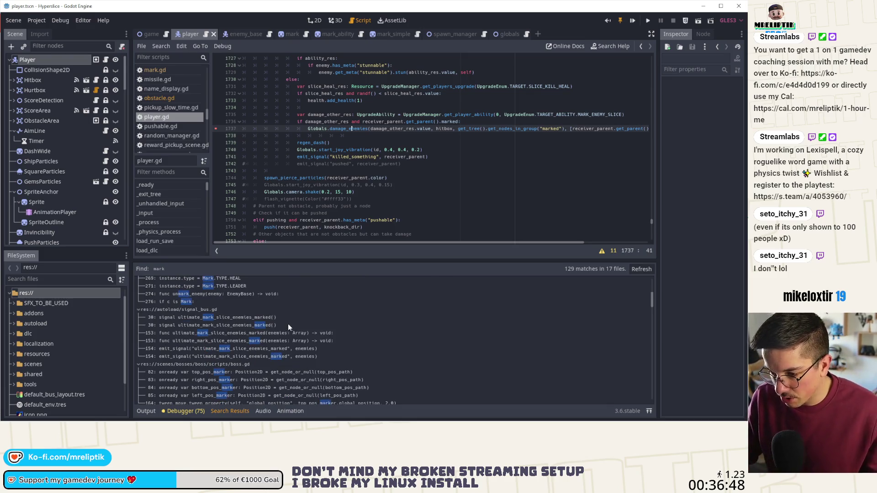
scroll(273, 315, down, 2)
scroll(259, 306, down, 3)
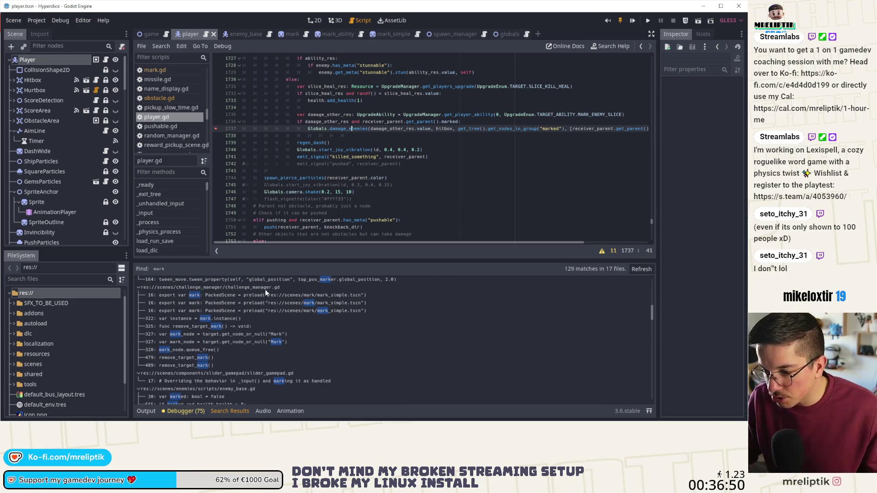
scroll(267, 291, down, 2)
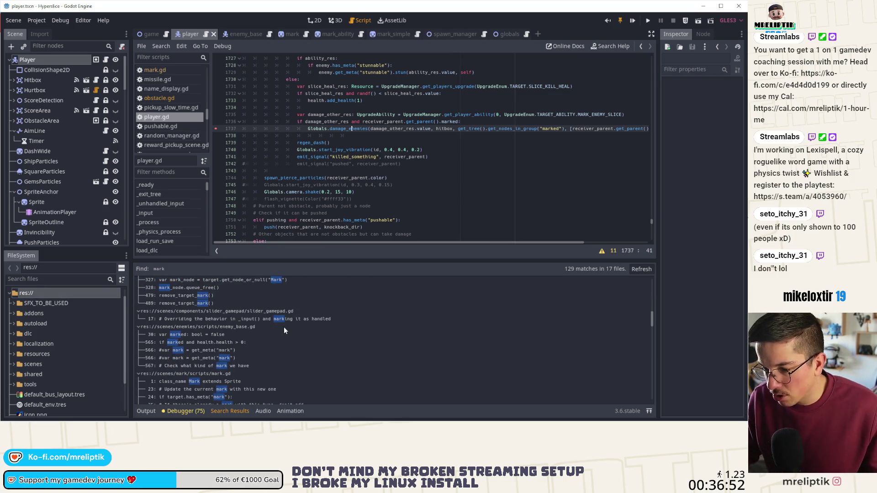
scroll(284, 327, up, 2)
scroll(287, 325, down, 3)
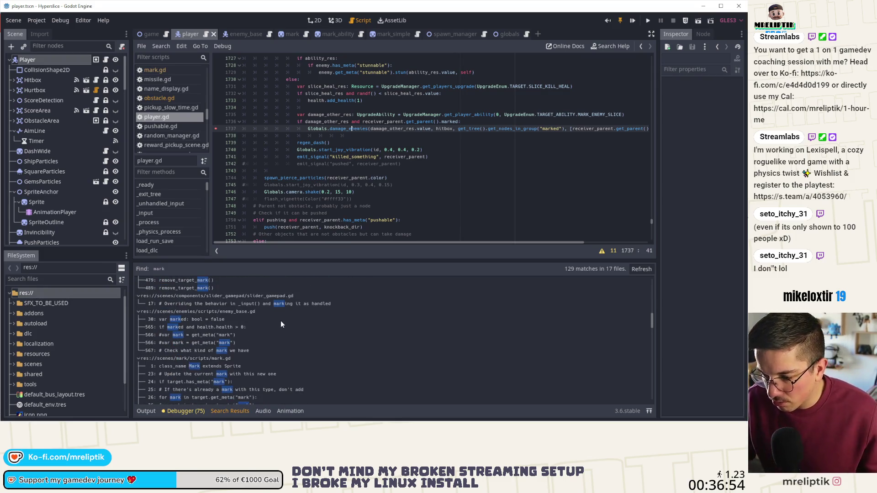
Step: Open enemy_base.gd at line 565, 'if marked and health.health > 0'
click(204, 328)
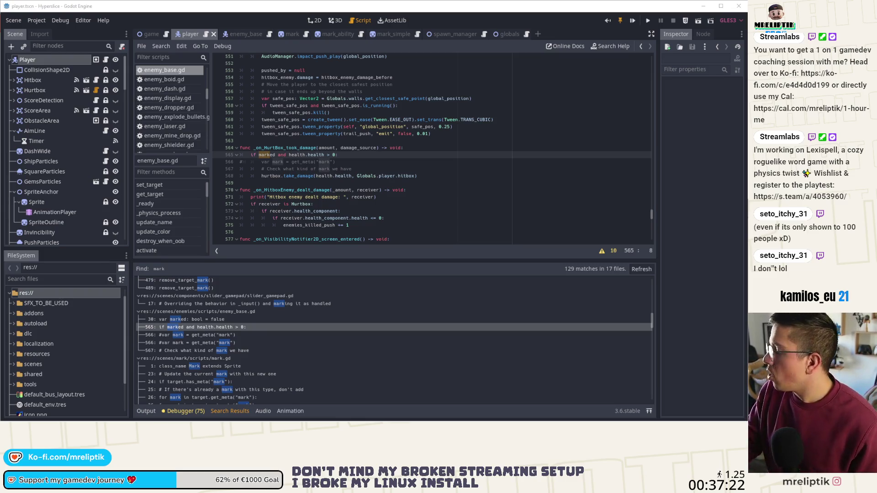
mouse_move(363, 420)
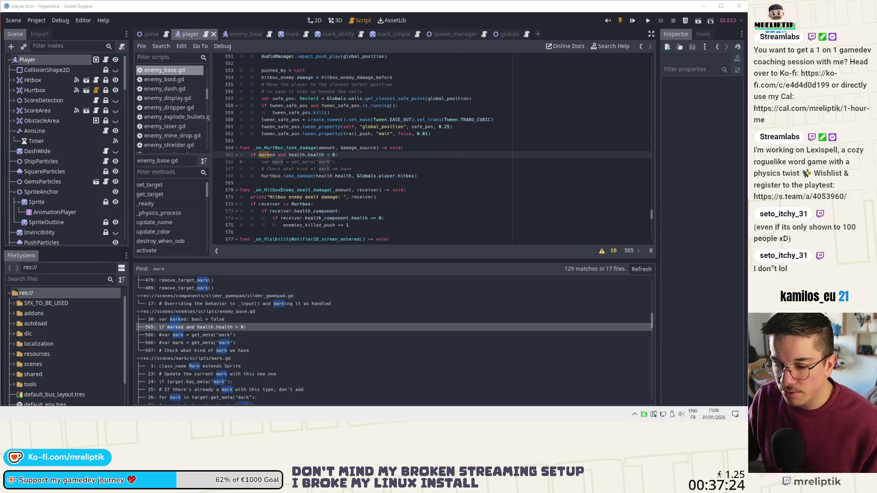
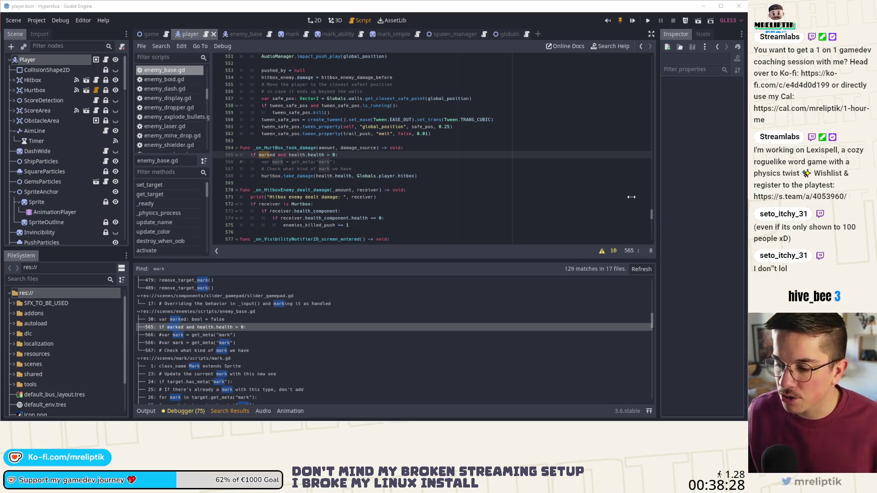
Step: Close the Search Results panel and put the caret at the end of the commented get_meta mark line
click(137, 413)
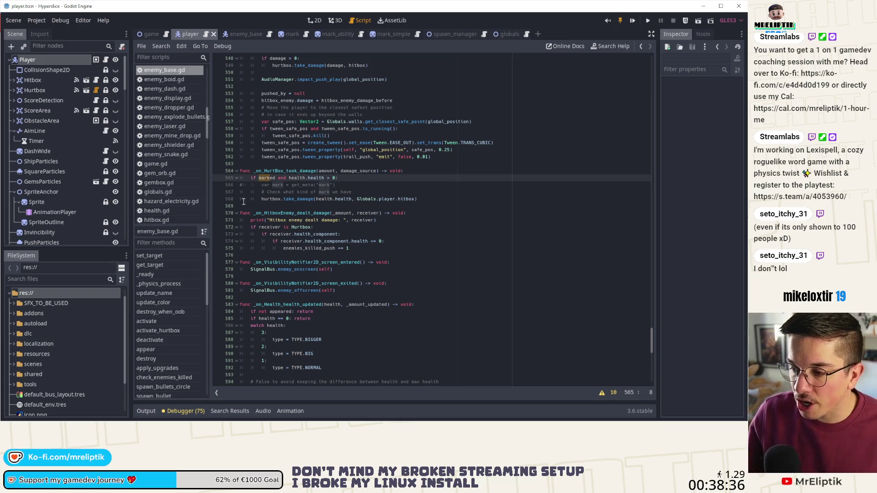
click(357, 192)
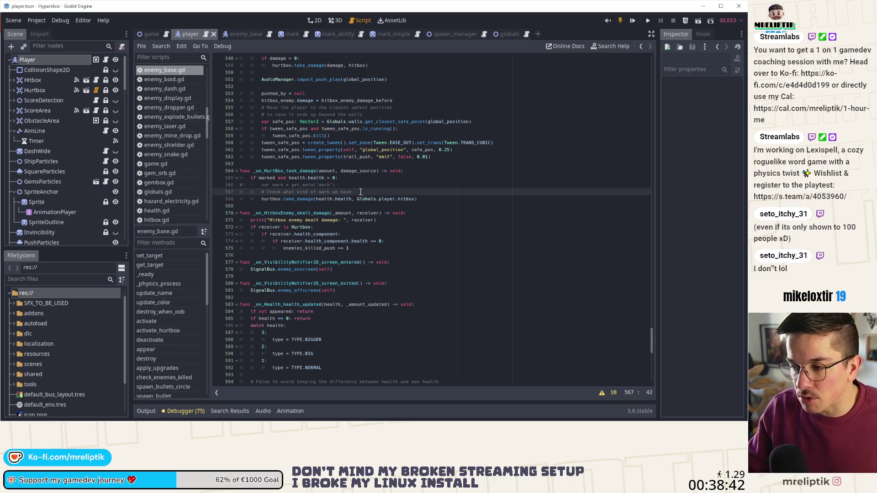
click(358, 183)
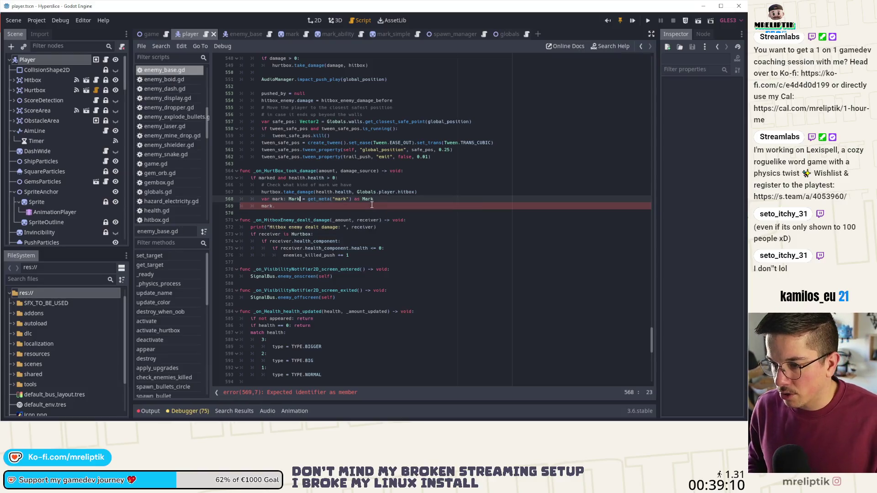
Step: Remove the 'as Mark' cast, rewrite the next line as mark.heal, and save enemy_base.gd
key(shift+End)
key(BackSpace)
key(BackSpace)
key(BackSpace)
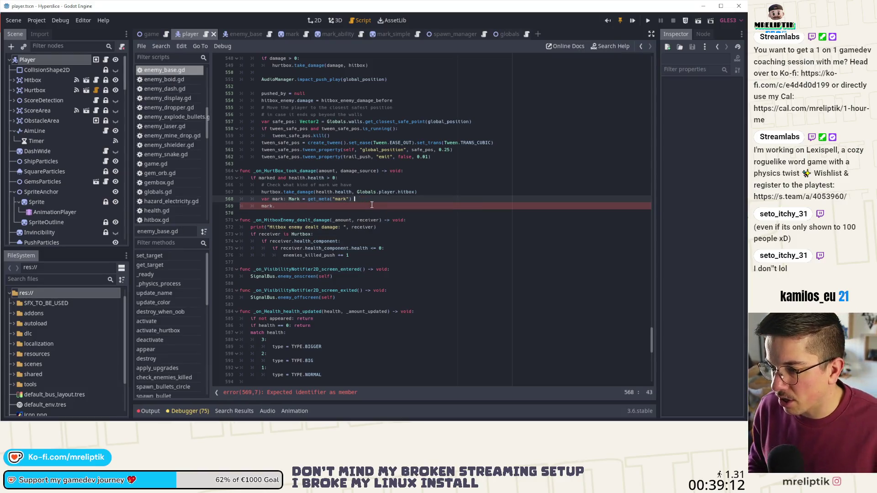
key(Down)
key(BackSpace)
key(BackSpace)
key(BackSpace)
text(mark.)
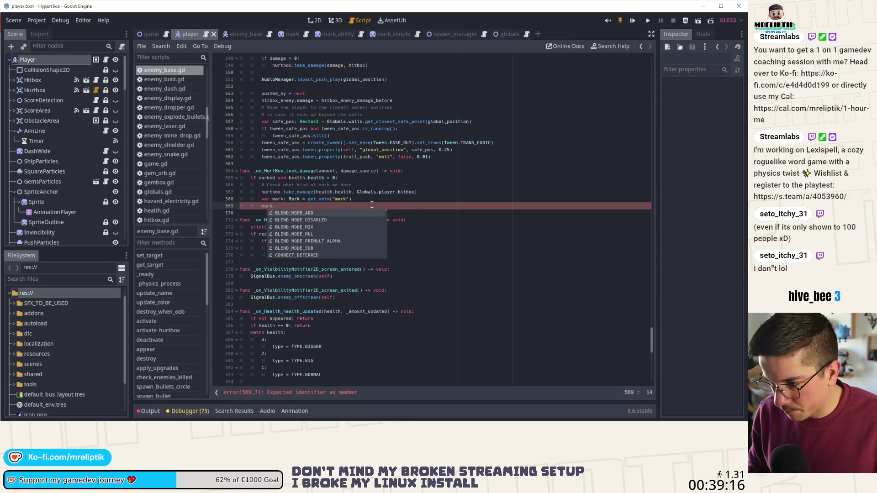
text(hea)
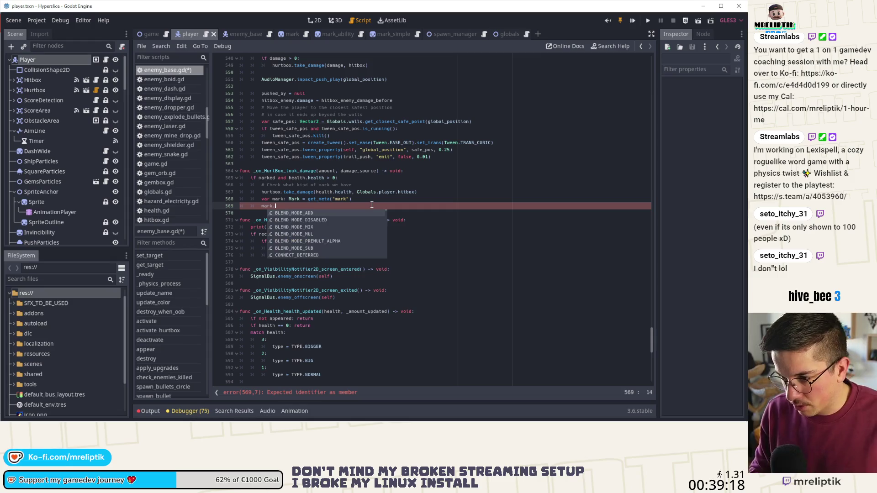
text(lt)
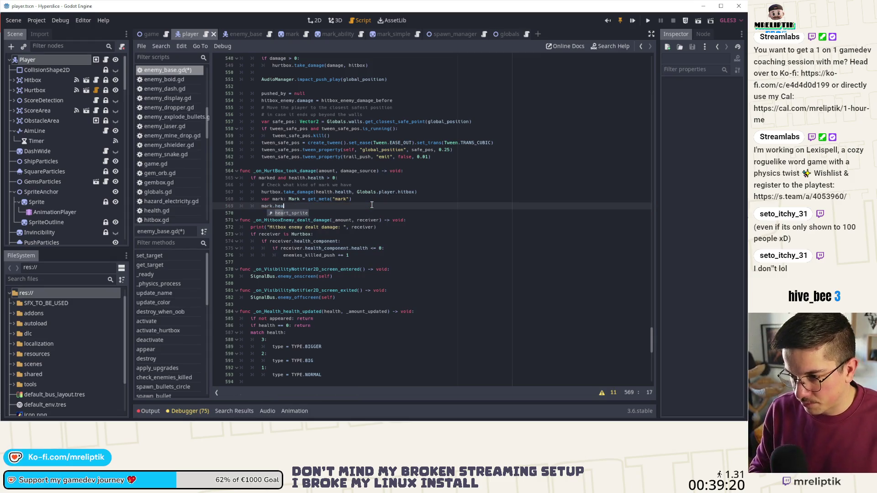
key(BackSpace)
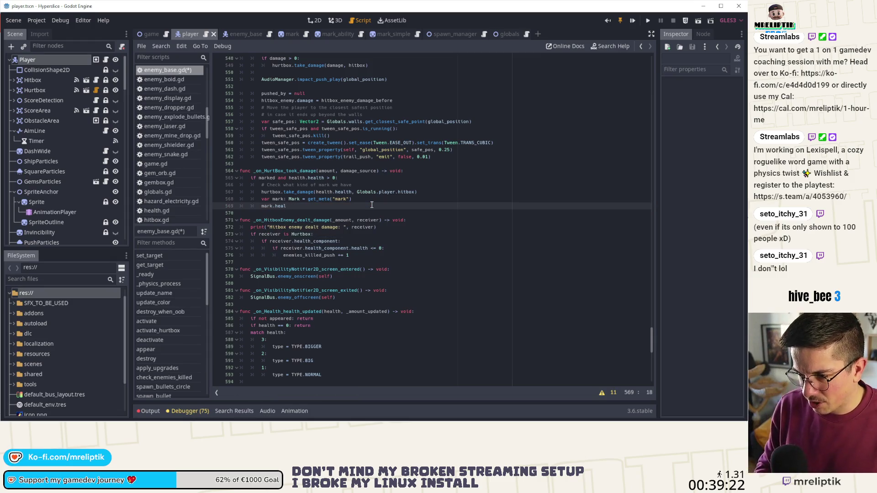
key(ctrl+s)
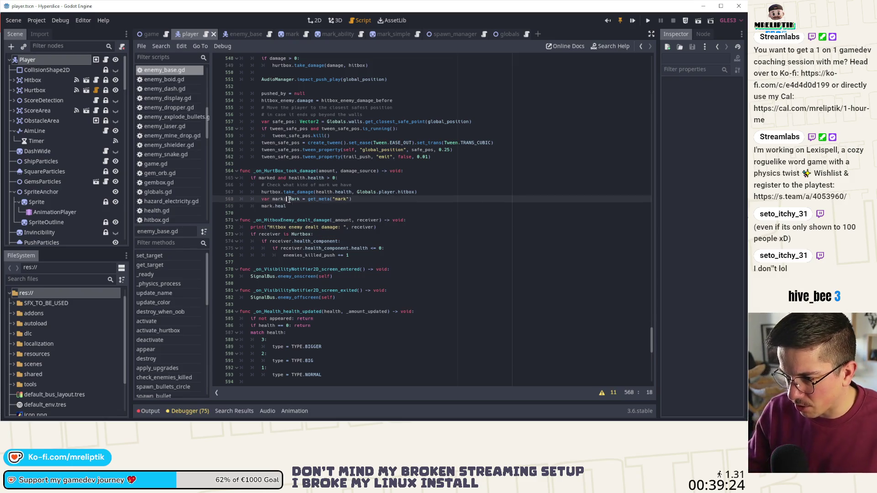
Step: Jump to the Mark class, check player.gd's reported error line, then return to mark.gd
ctrl+click(294, 199)
scroll(298, 163, up, 7)
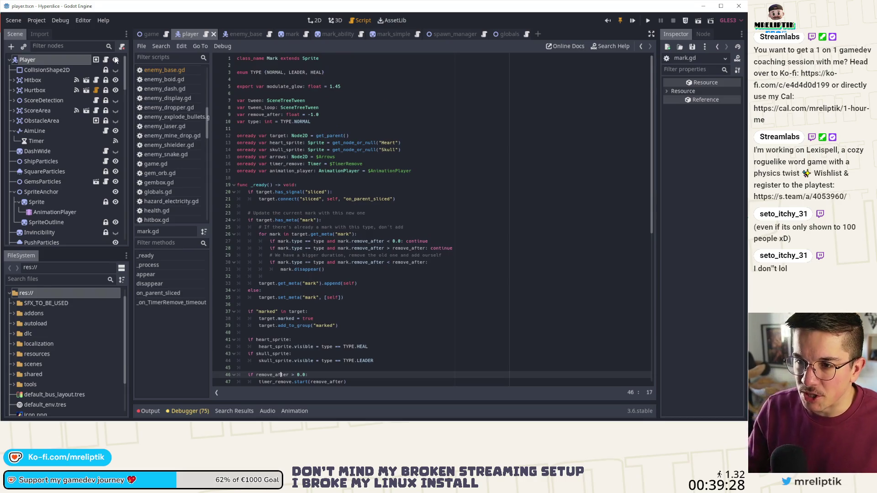
click(105, 60)
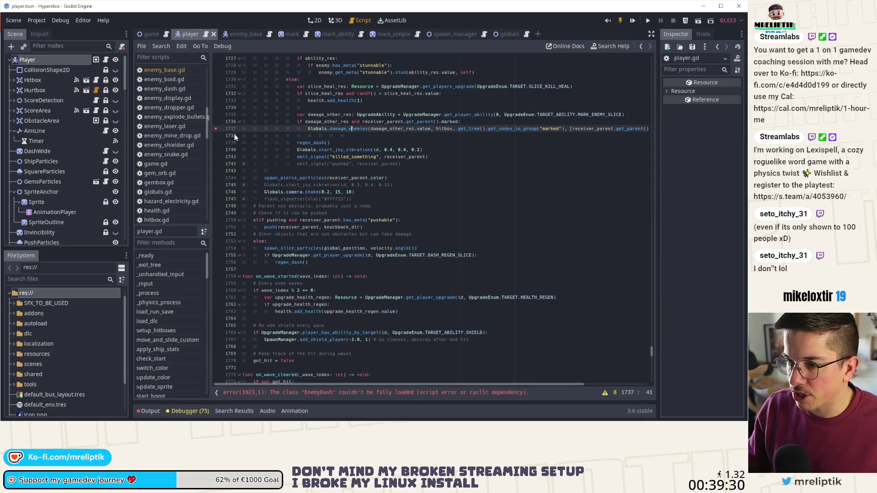
click(340, 393)
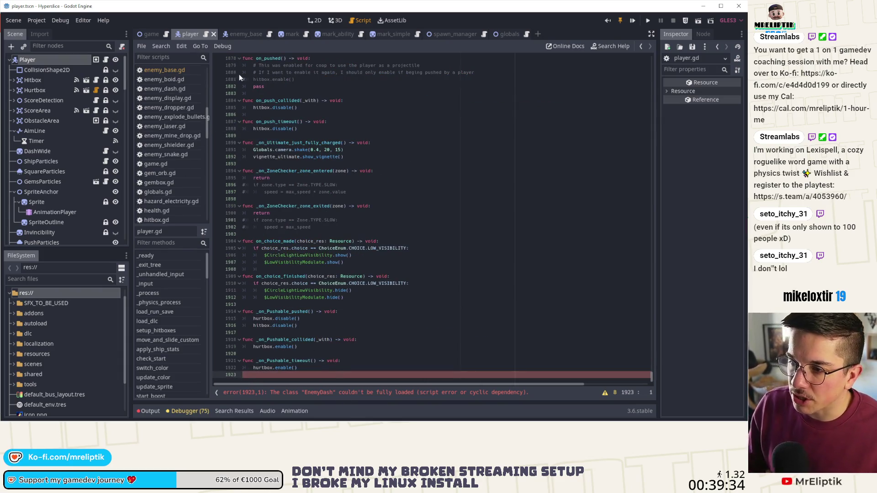
click(284, 35)
scroll(287, 247, down, 3)
scroll(287, 247, down, 3)
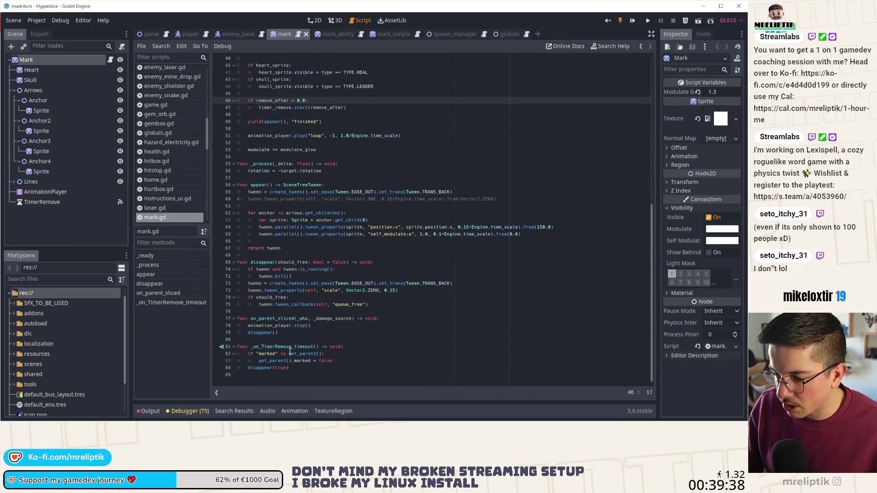
Step: In enemy_base.gd, delete the ': Mark' type hint from the mark declaration
click(226, 34)
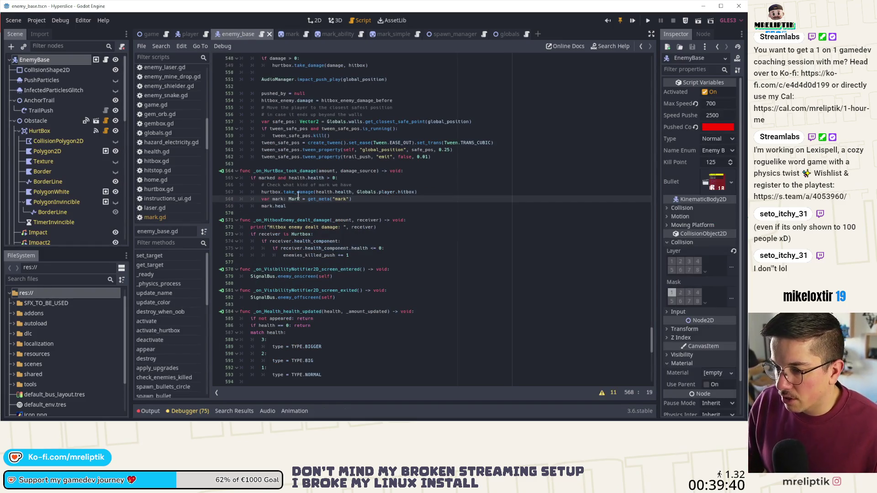
triple_click(292, 200)
click(298, 200)
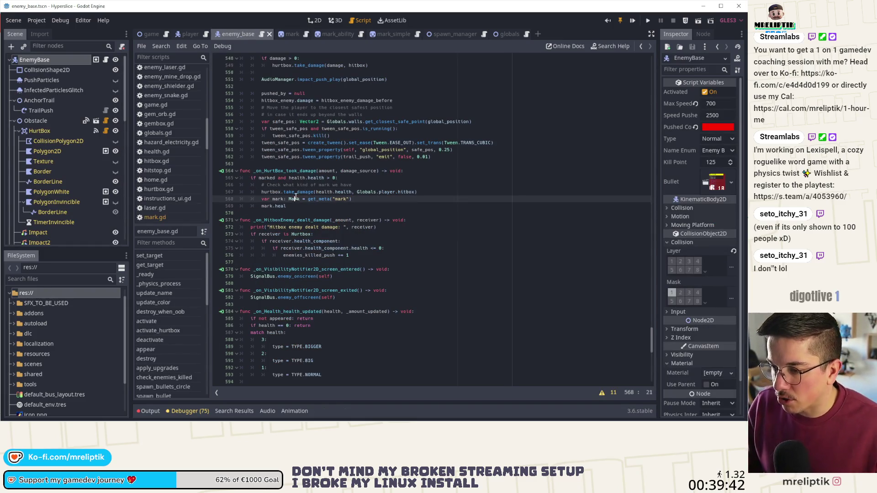
key(ctrl+BackSpace)
key(ctrl+BackSpace)
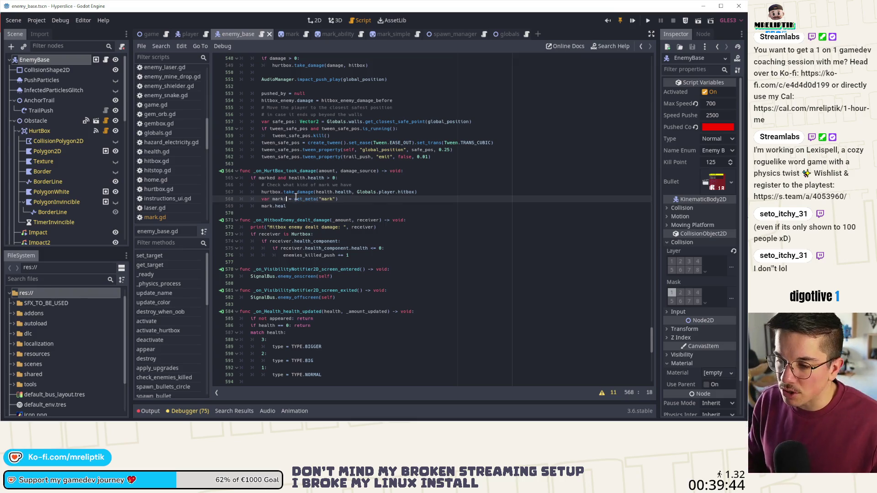
key(ctrl+Right)
key(ctrl+Right)
key(ctrl+Right)
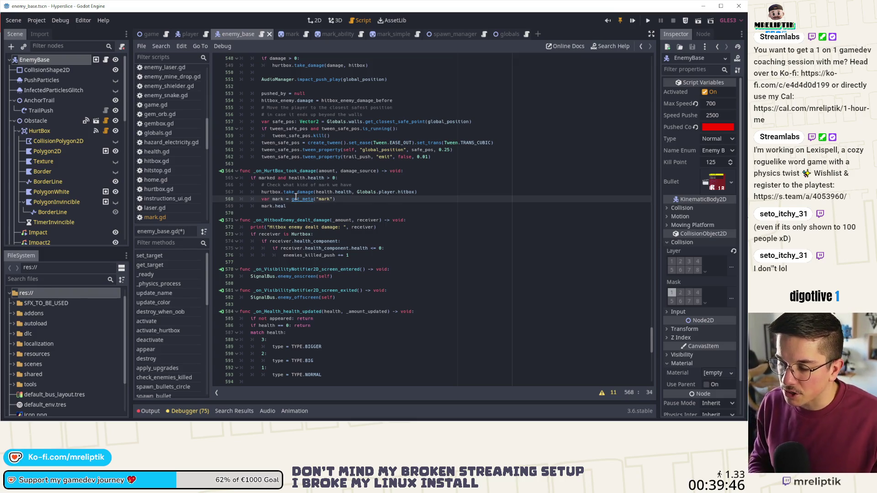
Step: Change mark.heal to 'match mark.type:' with an indented 'Mark.' branch, then view mark.gd's top
key(Down)
key(BackSpace)
key(BackSpace)
key(BackSpace)
text(type)
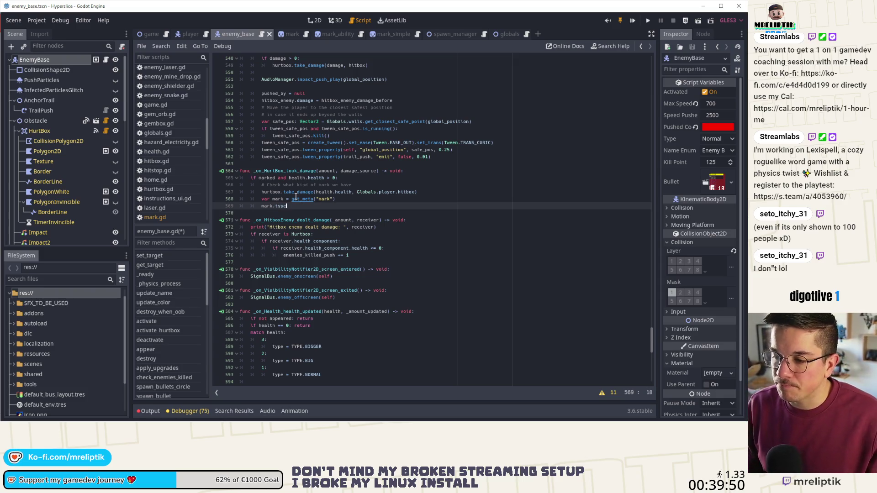
text(match)
key(ctrl+Right)
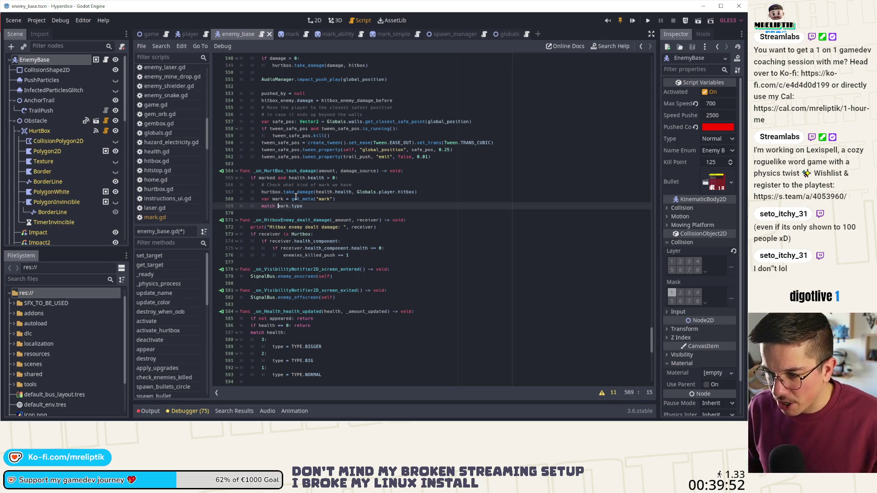
key(End)
key(Return)
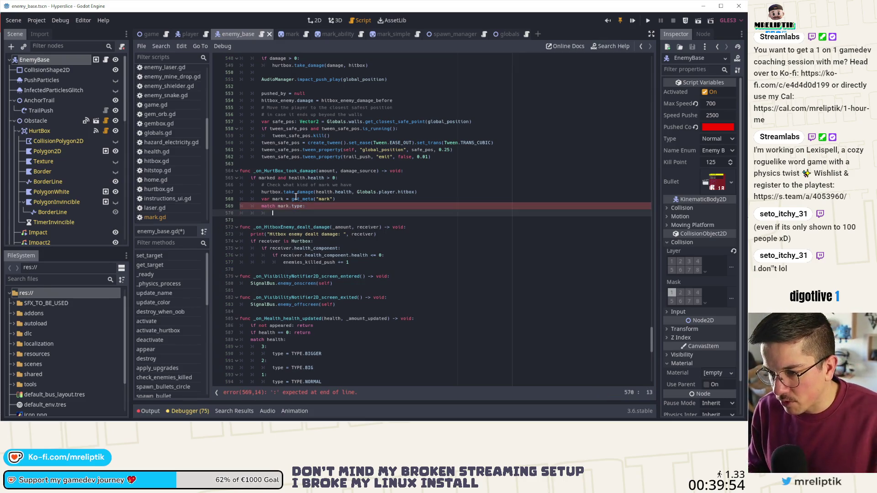
text(Mark.)
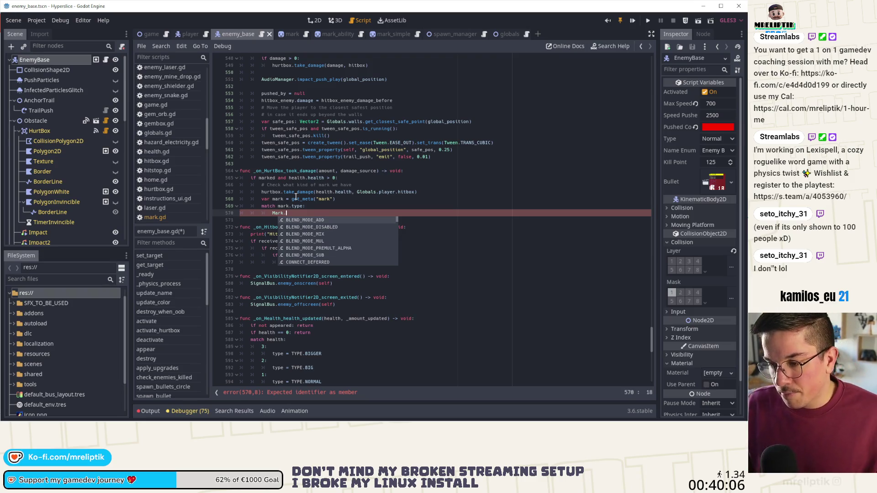
key(Escape)
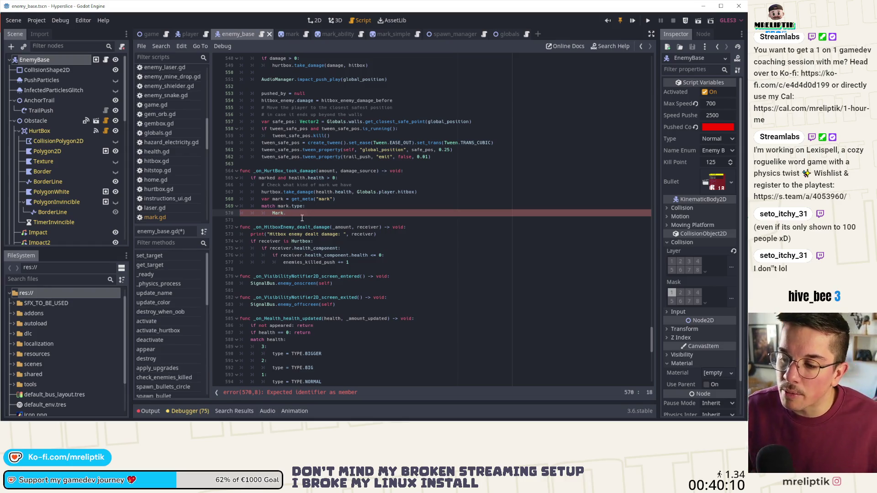
click(280, 35)
scroll(310, 205, up, 13)
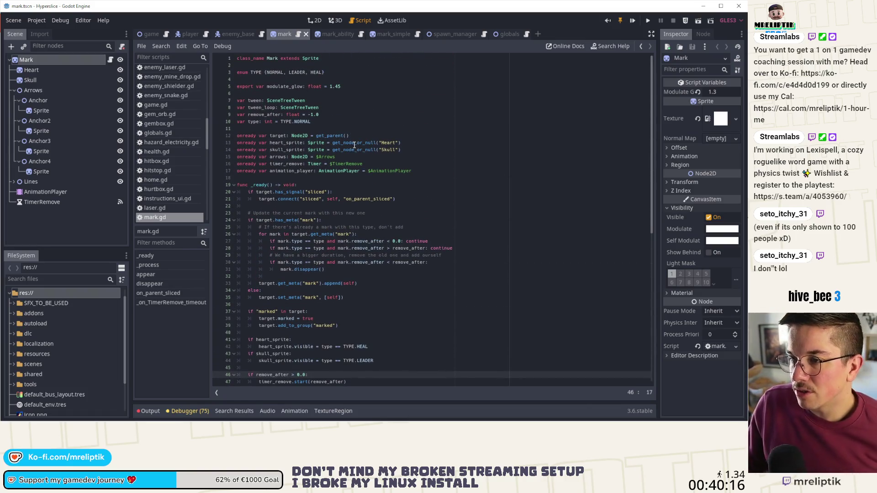
Step: Review mark.gd's TYPE enum (NORMAL, LEADER, HEAL), then go back to enemy_base.gd
scroll(353, 145, down, 13)
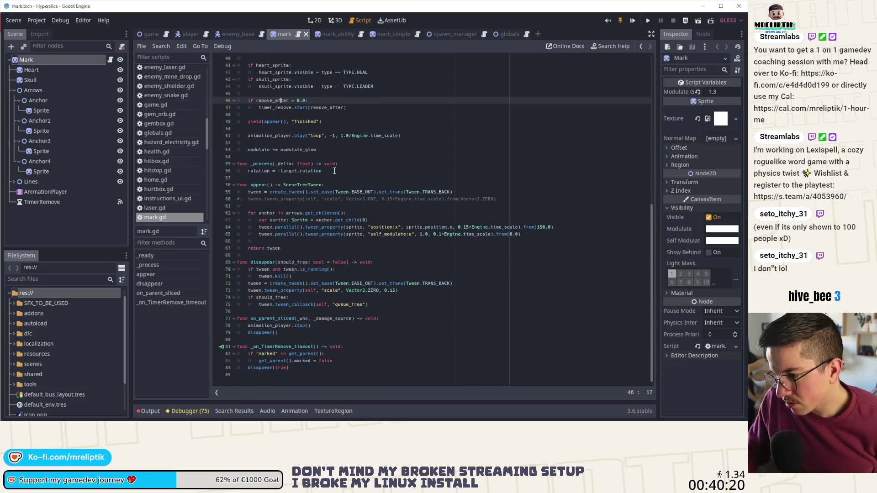
scroll(334, 170, up, 13)
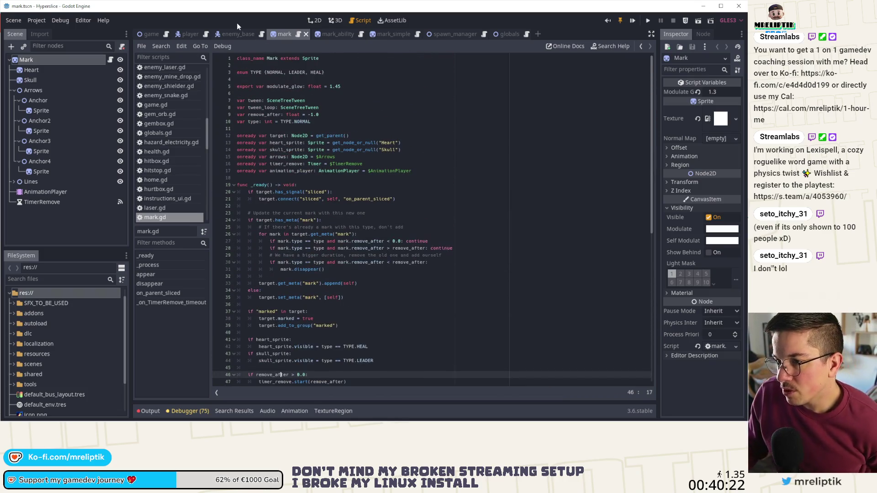
click(237, 34)
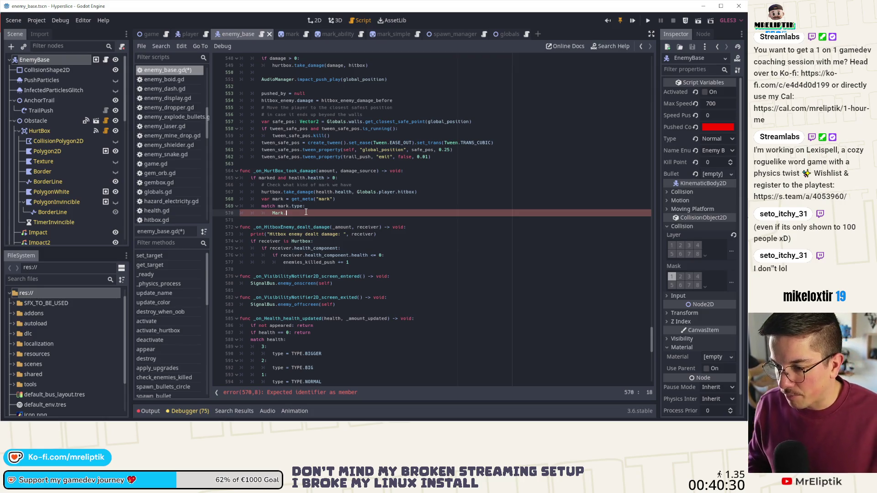
text(Mark.)
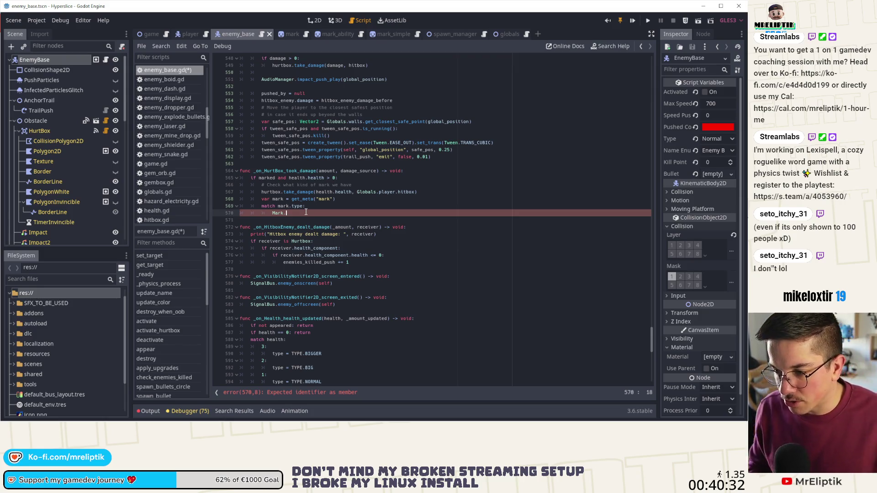
Step: Add the Mark.TYPE.HEAL branch and a duplicated LEADER branch containing pass
text(TY)
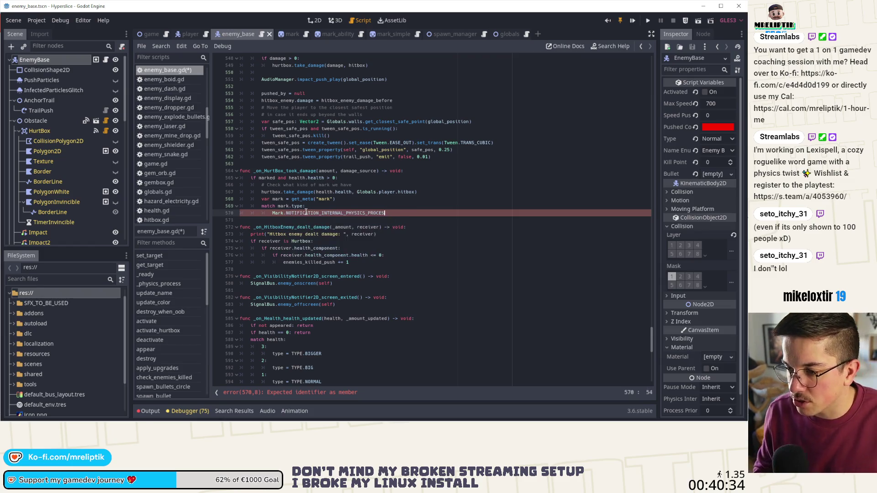
text(PE.)
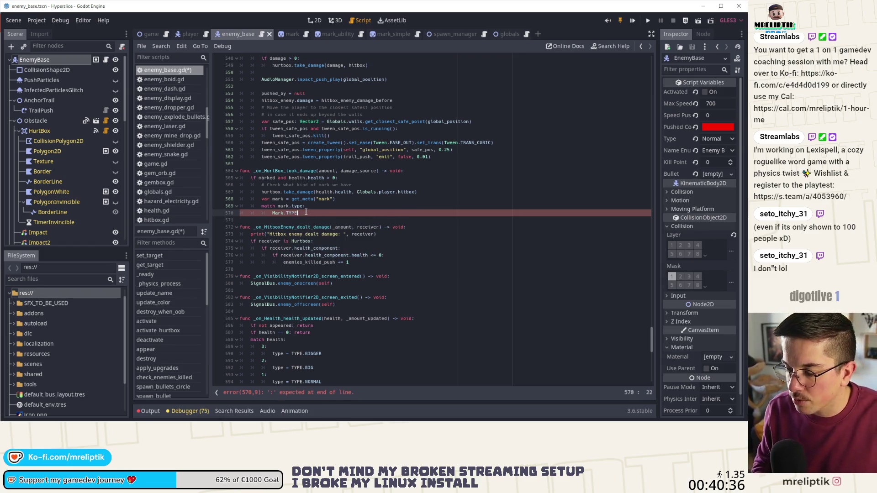
key(Return)
key(ctrl+b)
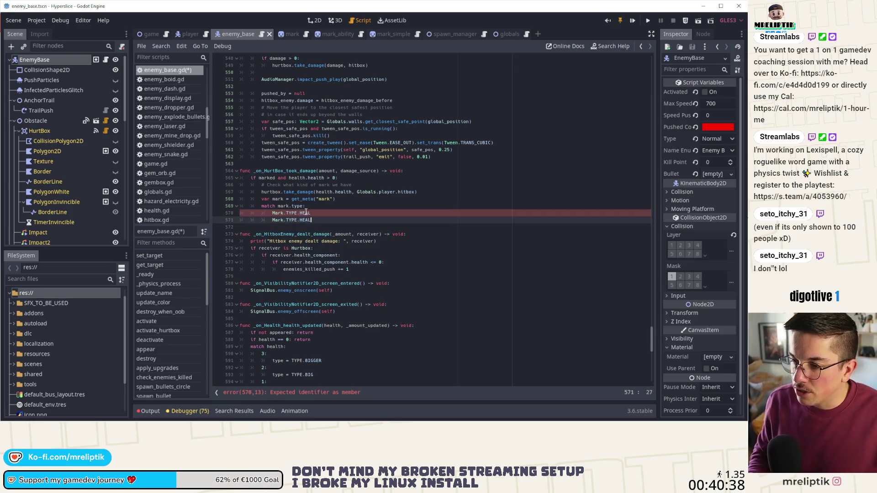
key(BackSpace)
text(LEADER)
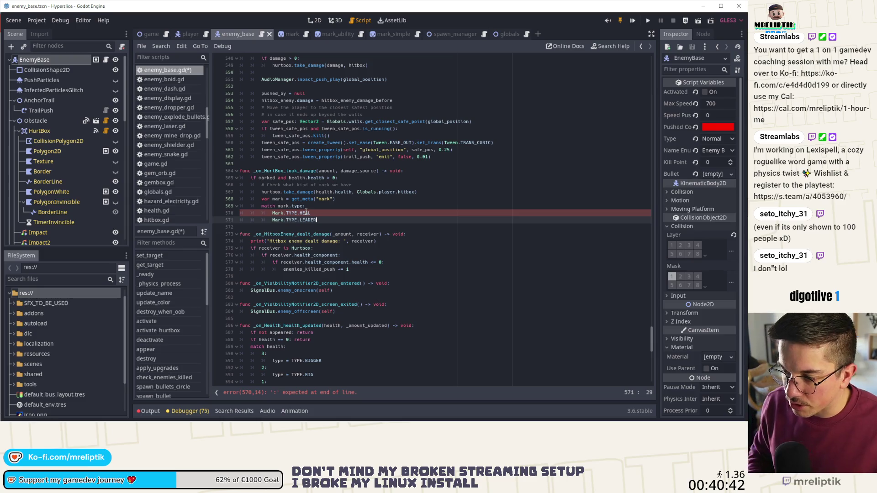
text(:)
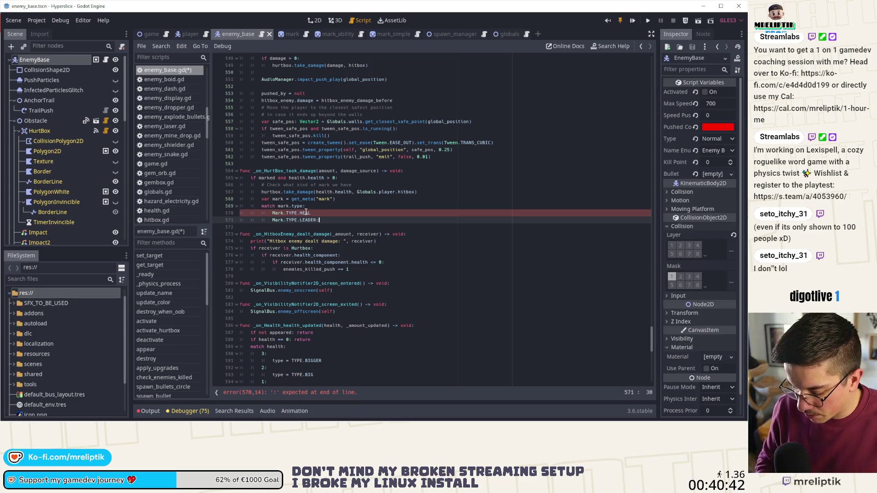
key(Return)
text(pas)
key(ctrl+s)
key(Up)
key(Up)
key(Down)
key(Down)
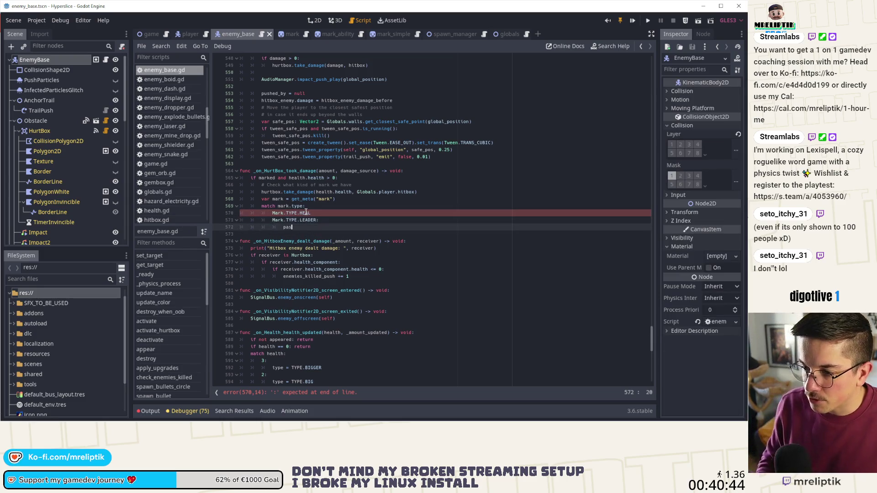
Step: Give Mark.TYPE.HEAL its colon and a pass line, and save the script
key(Up)
key(Up)
key(End)
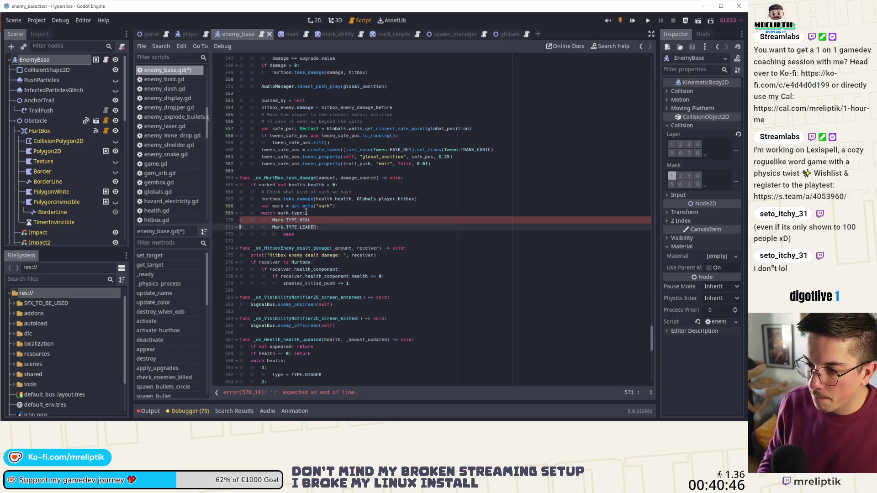
text(:)
key(Return)
text(pass)
key(ctrl+s)
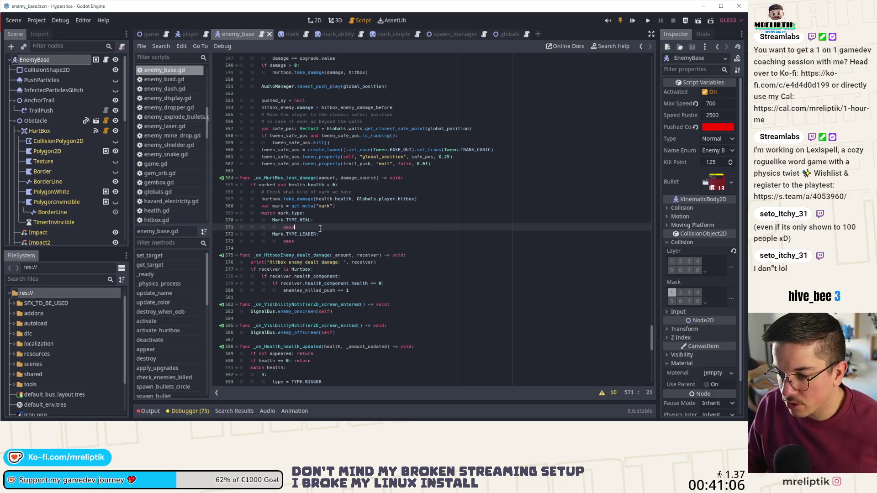
Step: Copy the push_res ability lookup and its if check into the LEADER branch, fixing indentation
click(309, 239)
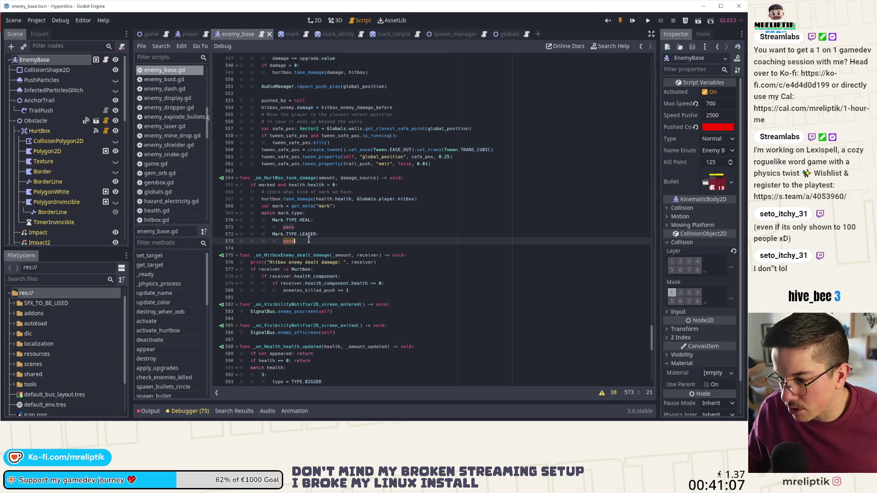
click(317, 233)
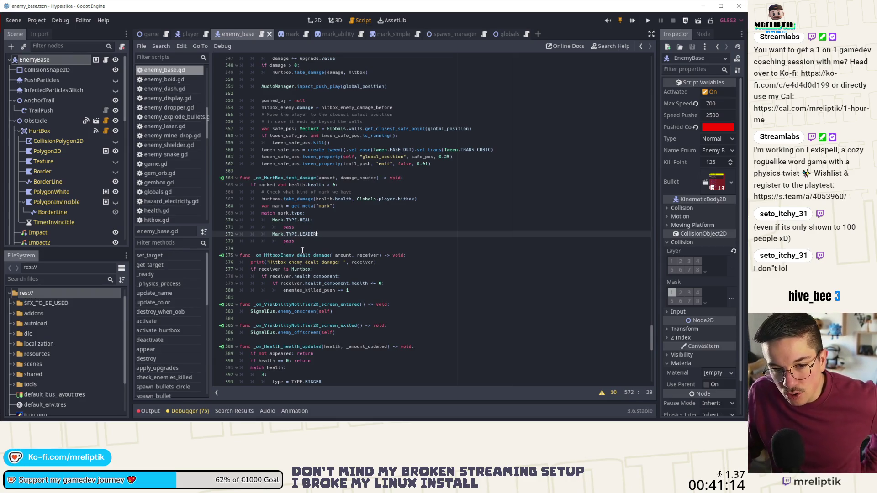
click(305, 244)
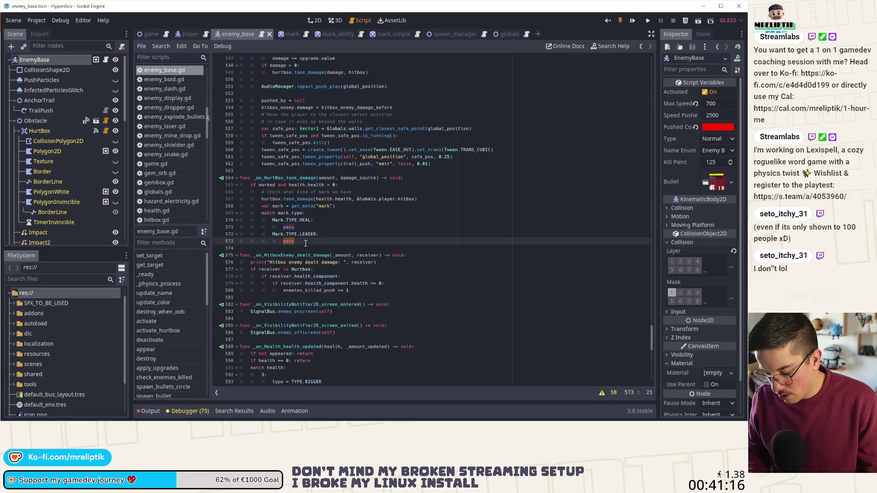
scroll(306, 243, up, 4)
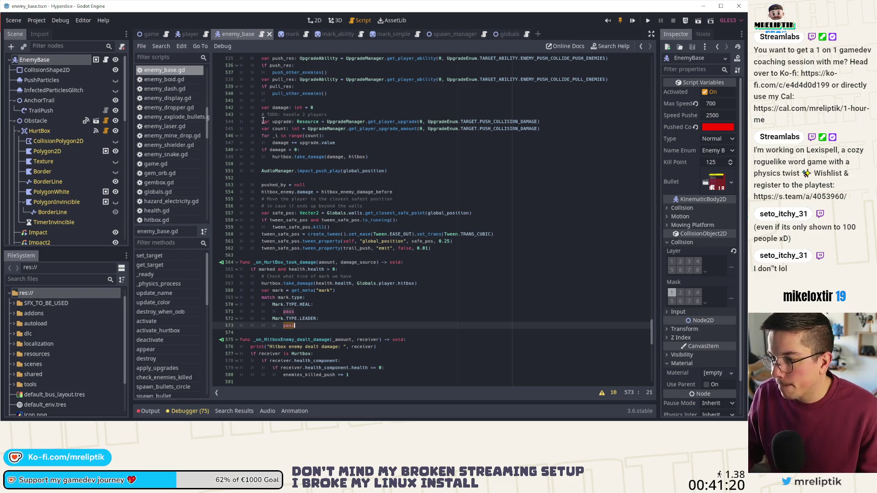
scroll(324, 143, up, 3)
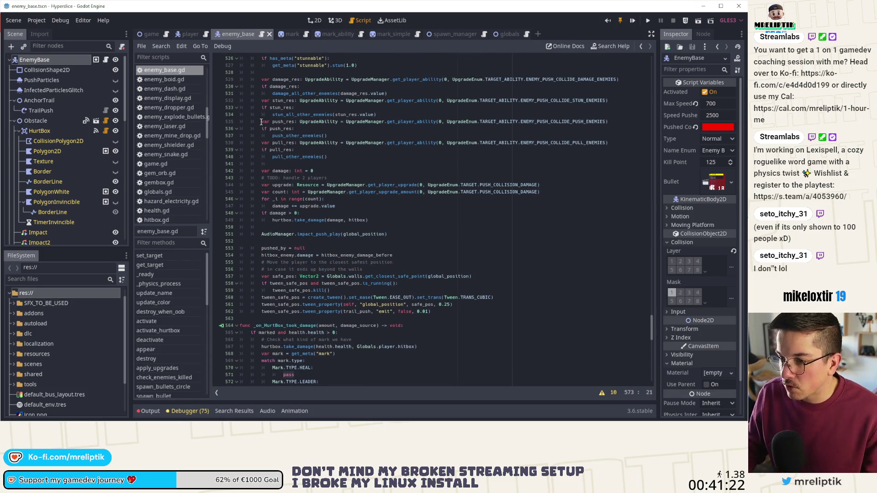
drag(260, 121, 410, 133)
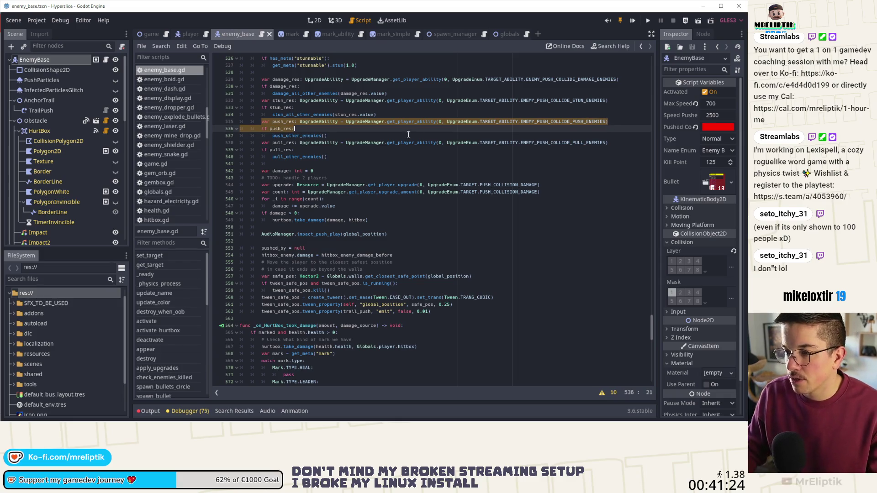
key(ctrl+c)
scroll(409, 133, down, 11)
click(291, 156)
key(ctrl+v)
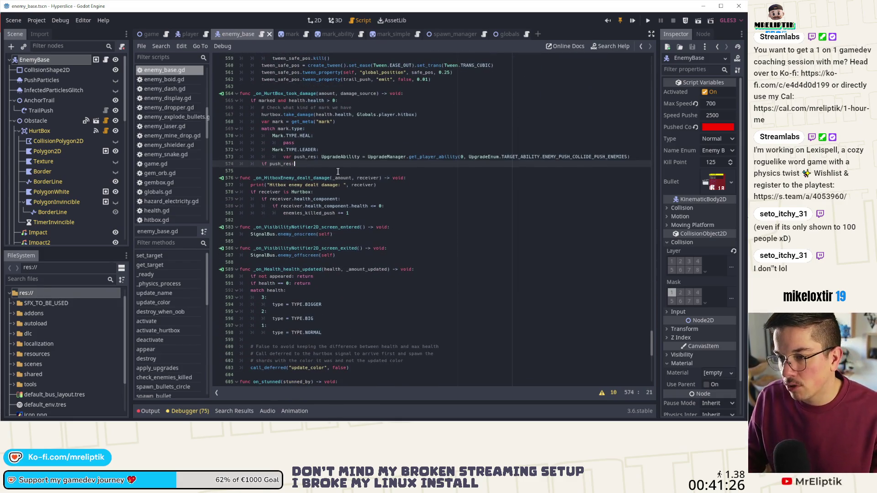
key(Tab)
key(Tab)
key(Tab)
Step: Add an explanatory comment line under Mark.TYPE.LEADER
click(348, 148)
key(Return)
text(#)
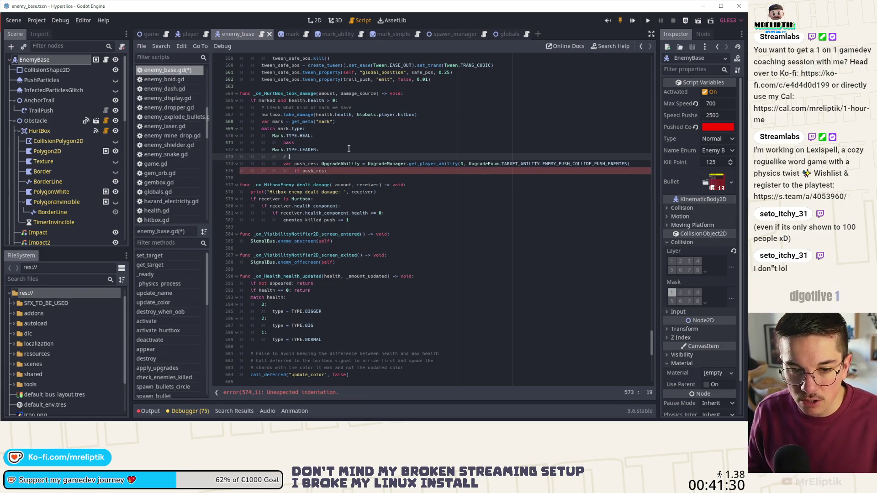
text( If we're ma)
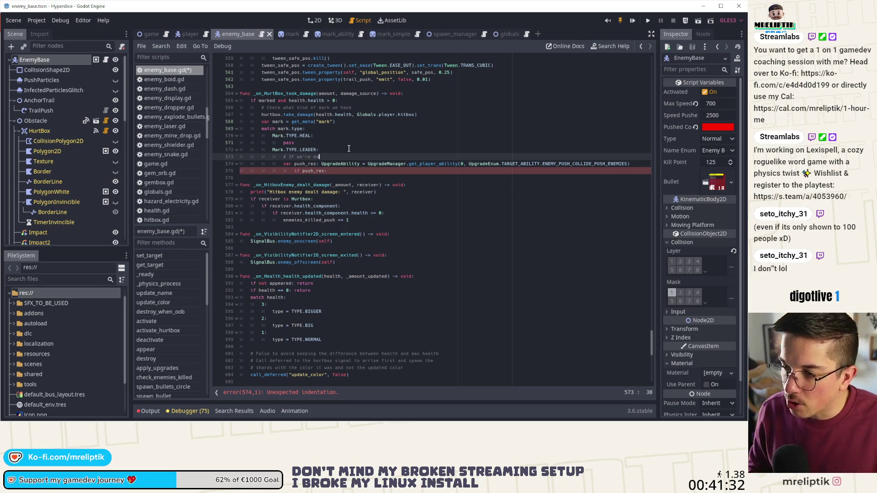
text(should have th)
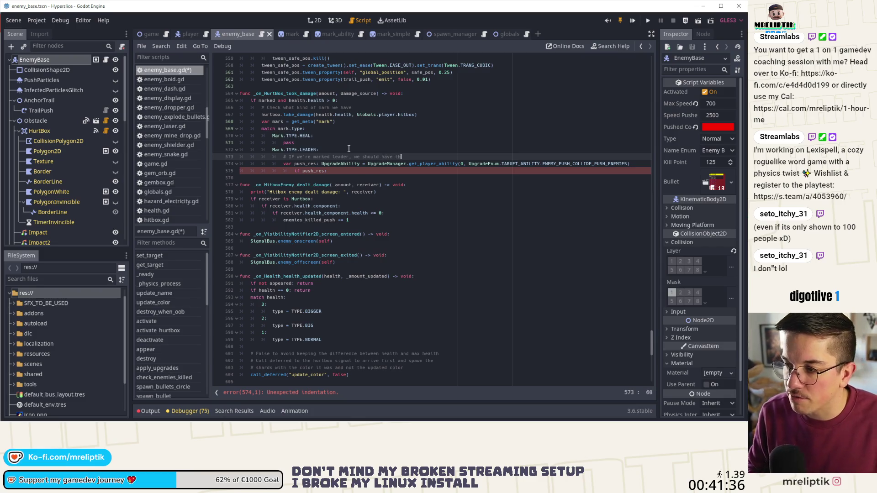
text(e ability. Che)
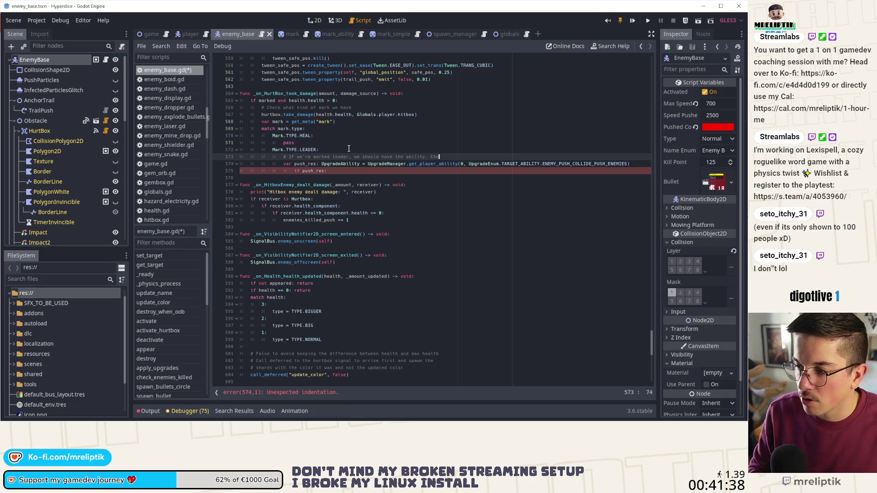
text(ck just to g)
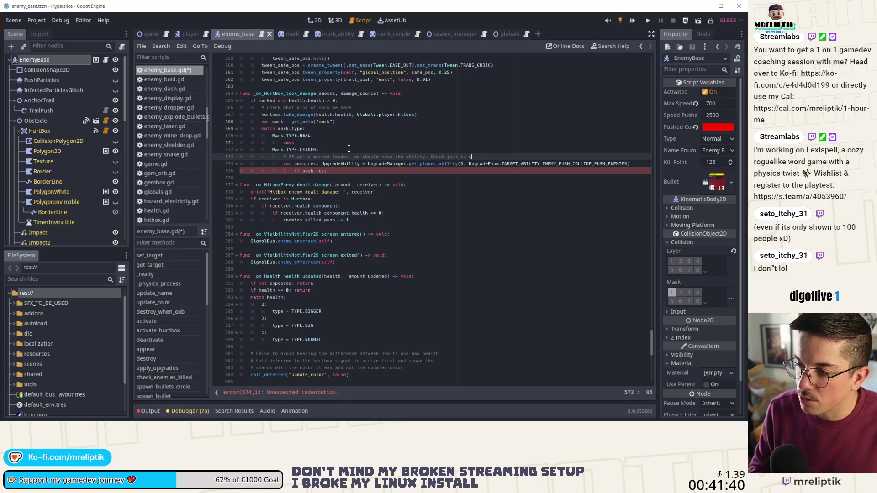
text(age )
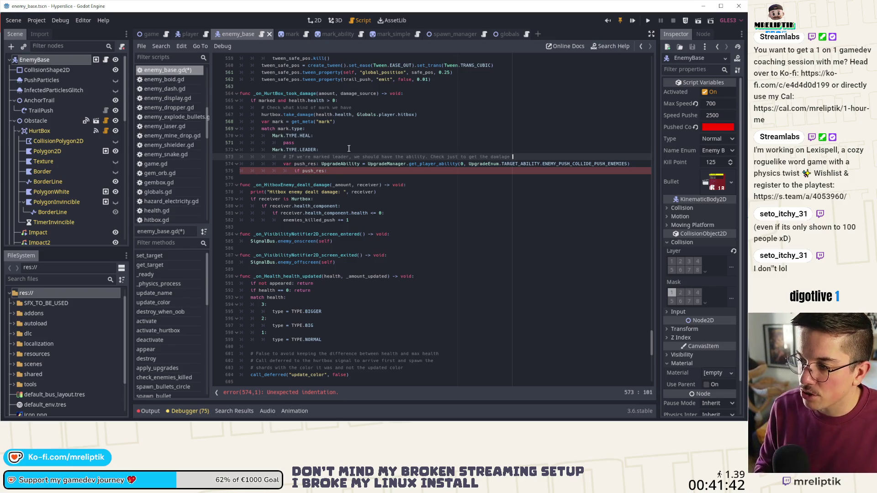
text(e value)
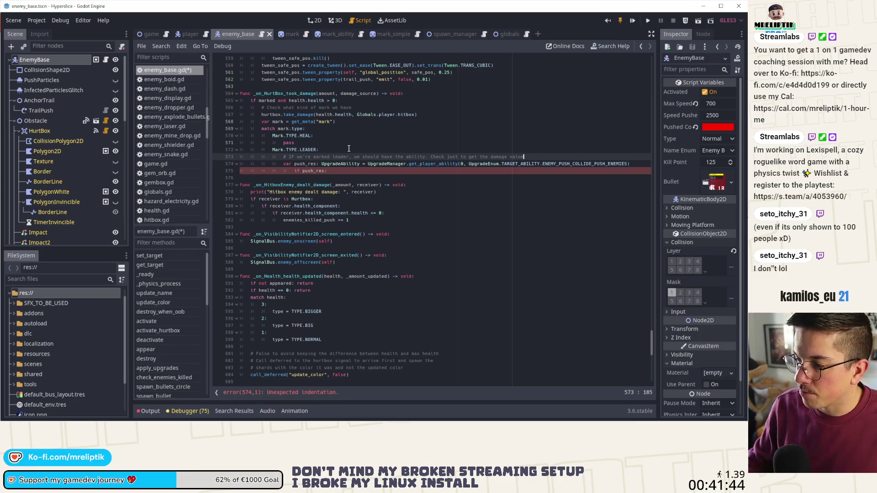
double_click(556, 164)
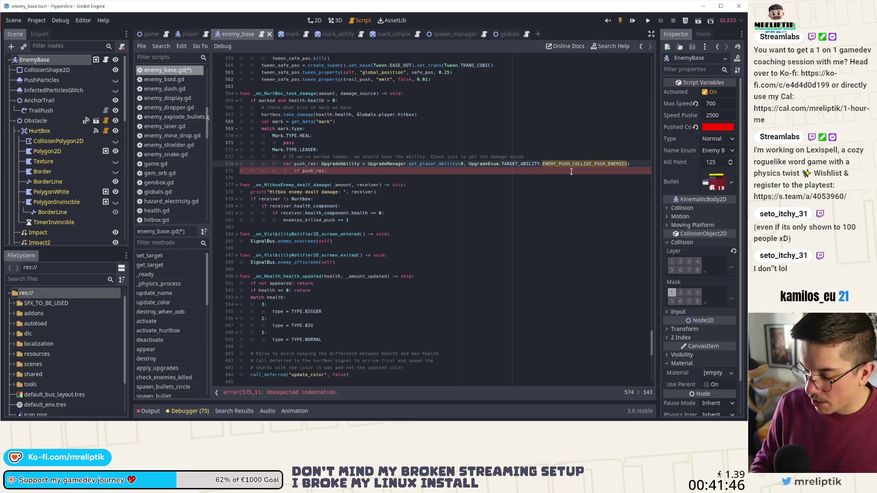
Step: Switch the LEADER lookup to MARK_ENEMY_LEADER and add a health_res MARK_ENEMY_HEALTH lookup in HEAL
text(ENE)
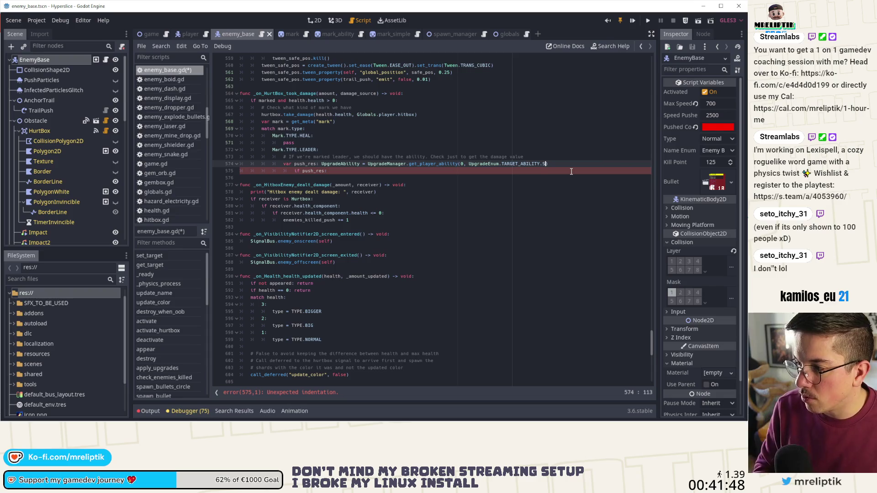
text(MY_LEA)
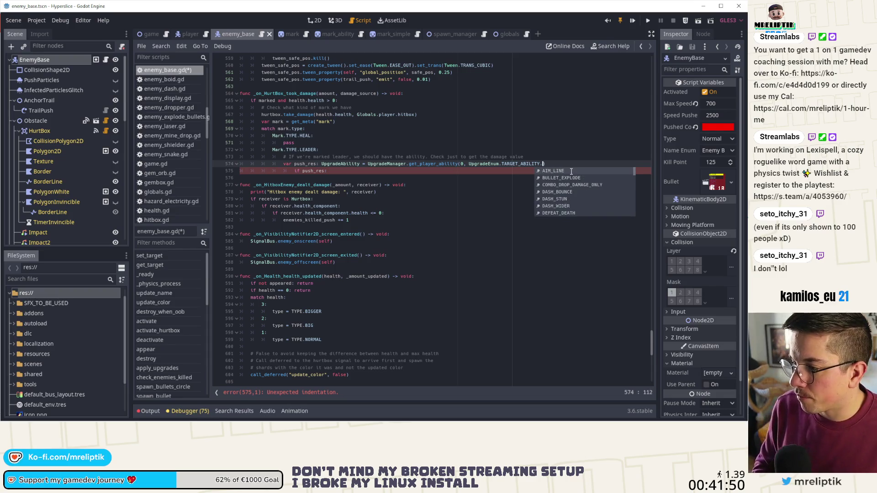
key(Return)
key(ctrl+s)
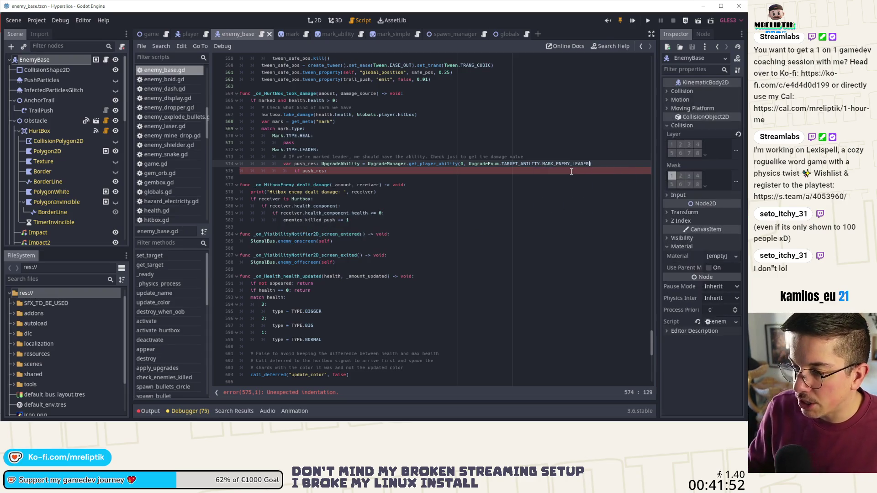
key(ctrl+d)
key(alt+Up)
key(alt+Up)
key(alt+Up)
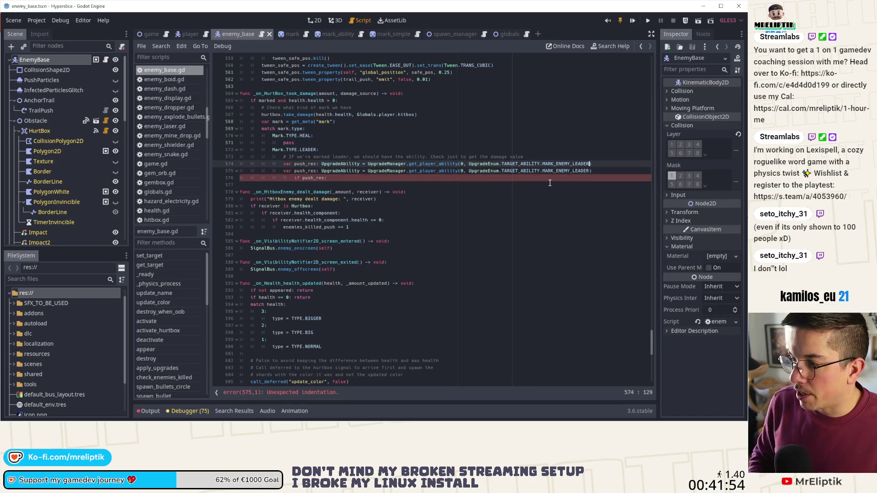
key(shift+End)
text(MARK_ENEMY_HEALTH)
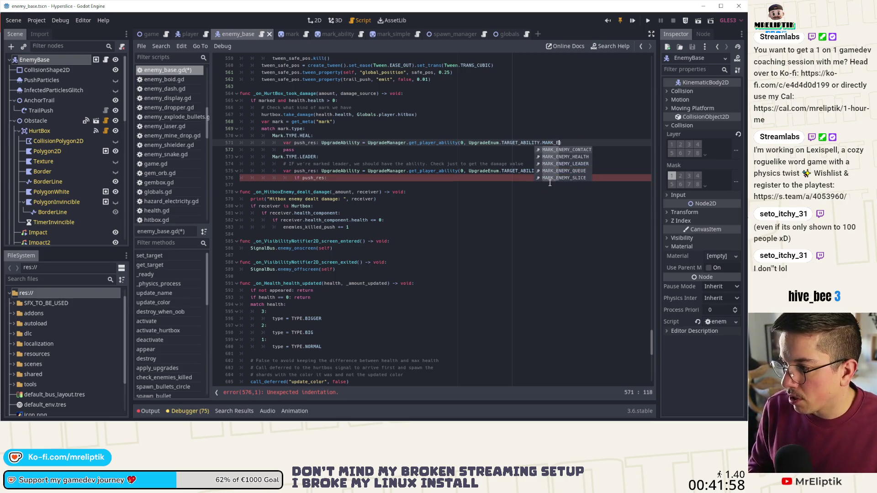
key(ctrl+s)
double_click(311, 143)
text(health_res)
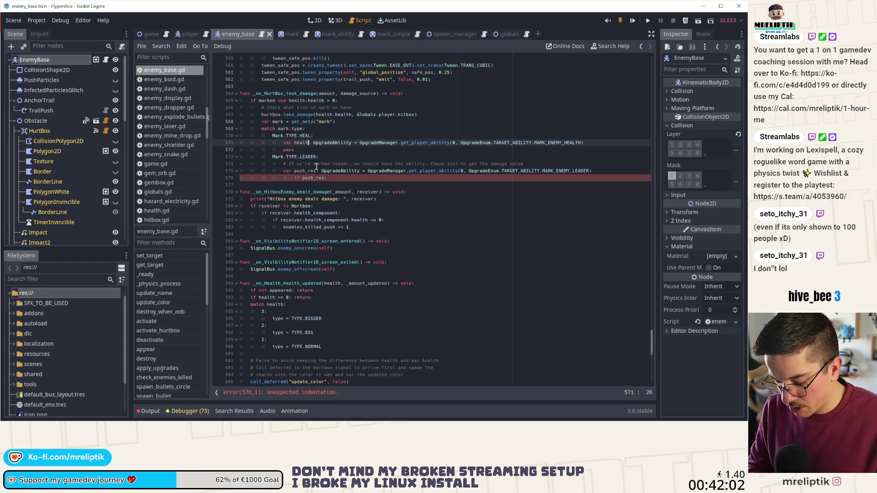
Step: Rename the LEADER variable to leader_res and make the condition 'if leader_res:'
click(306, 171)
key(BackSpace)
key(BackSpace)
key(BackSpace)
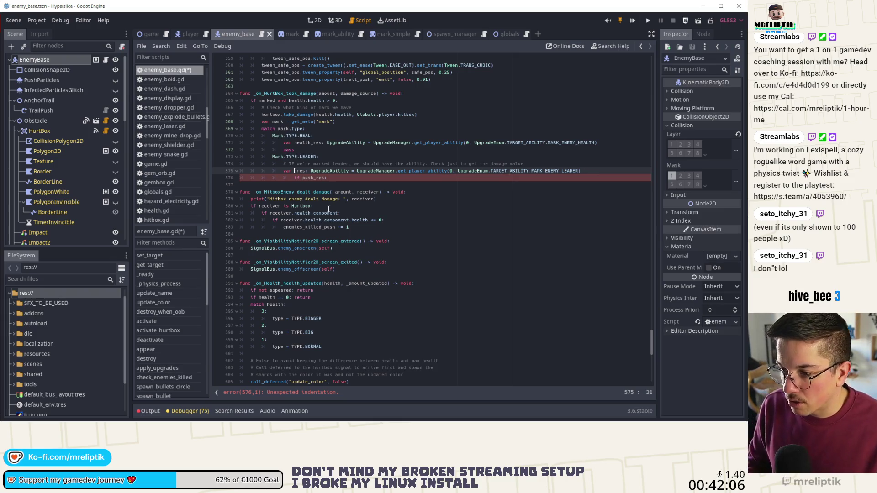
text(ene)
key(BackSpace)
key(BackSpace)
key(BackSpace)
text(leader_)
key(Down)
key(shift+Tab)
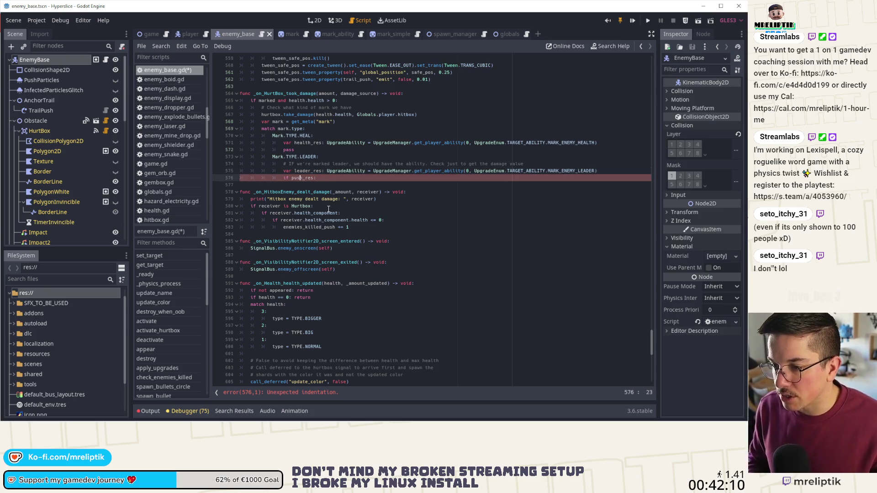
key(BackSpace)
key(BackSpace)
key(BackSpace)
text(leader)
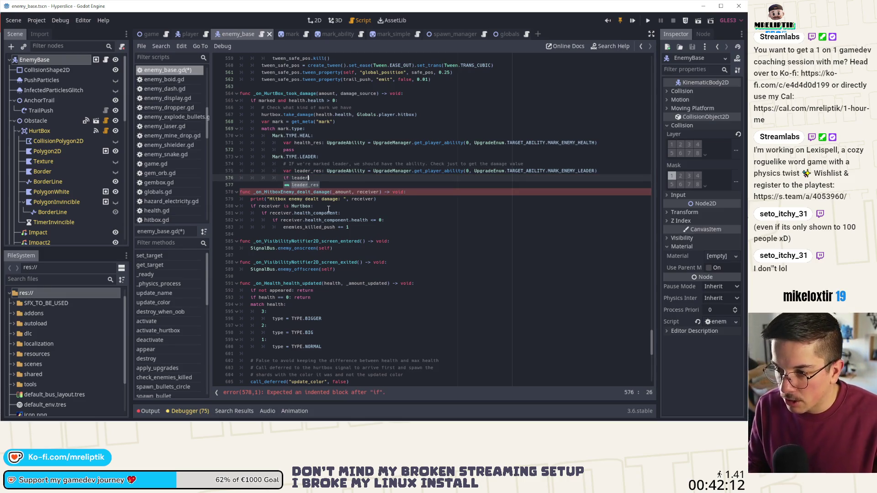
text(_res:)
Step: Call damage_all_other_enemies(leader_res.value) inside the if block and save
key(Return)
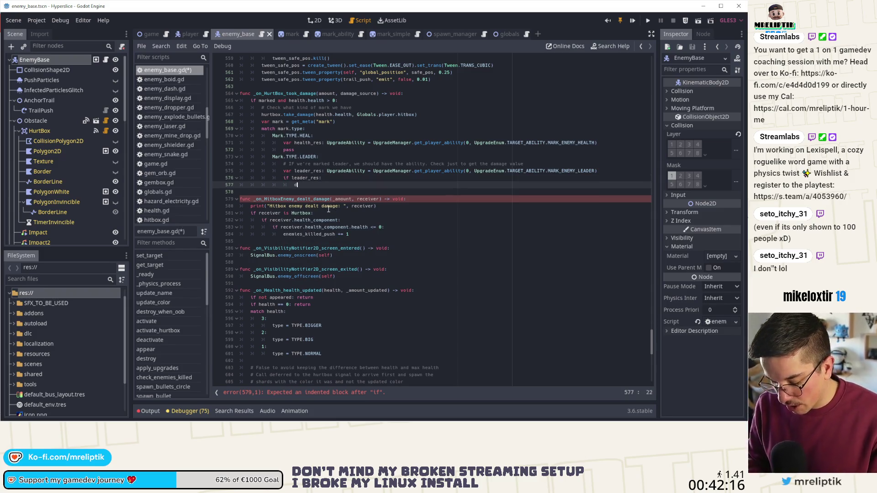
text(damage)
key(Return)
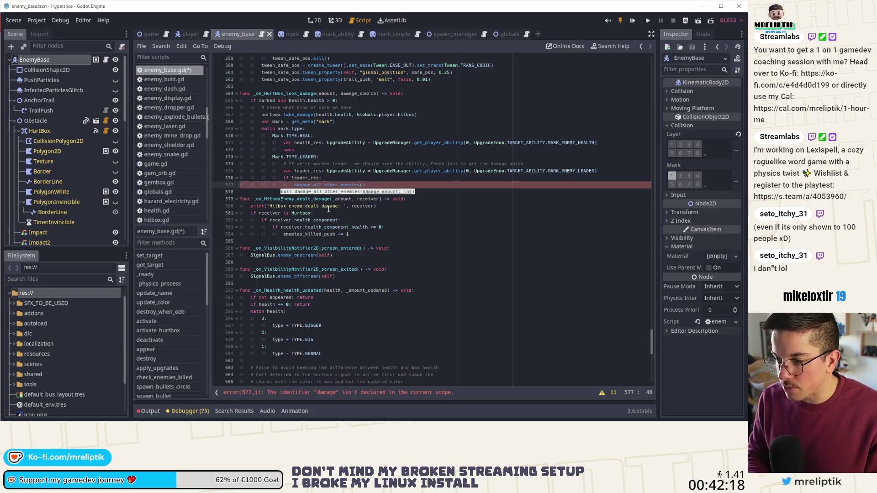
text(lea)
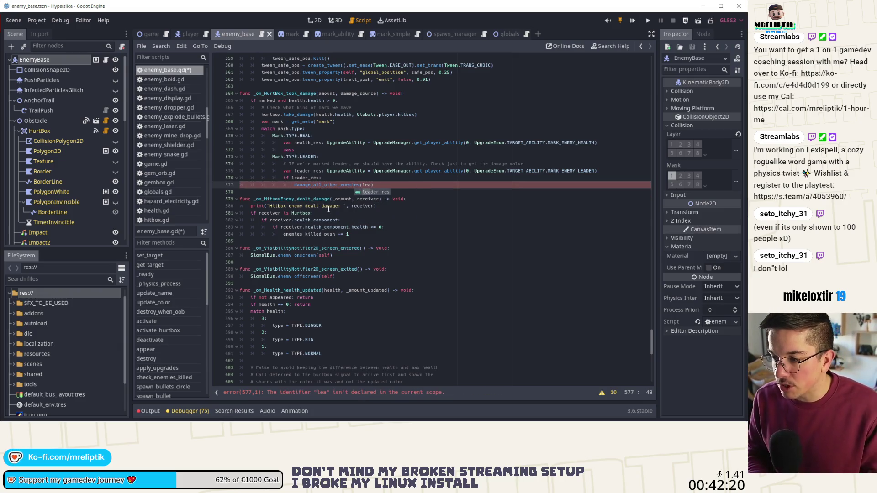
key(Return)
text(.value)
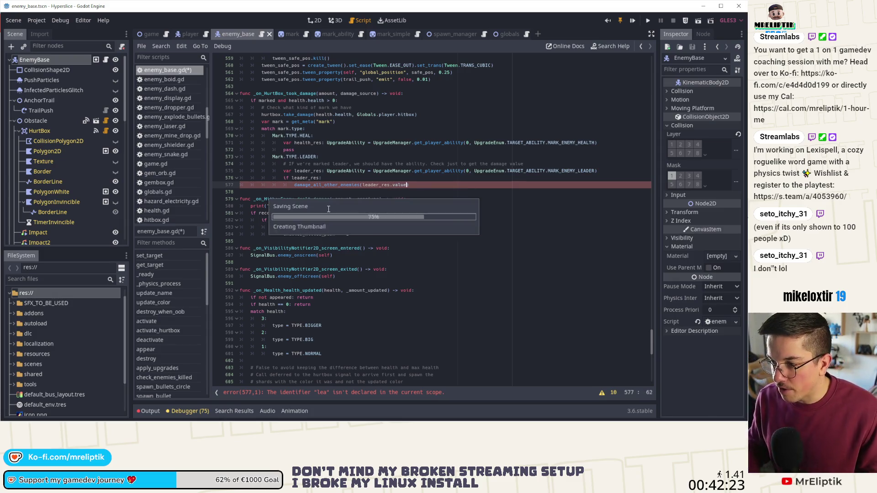
key(Return)
key(ctrl+s)
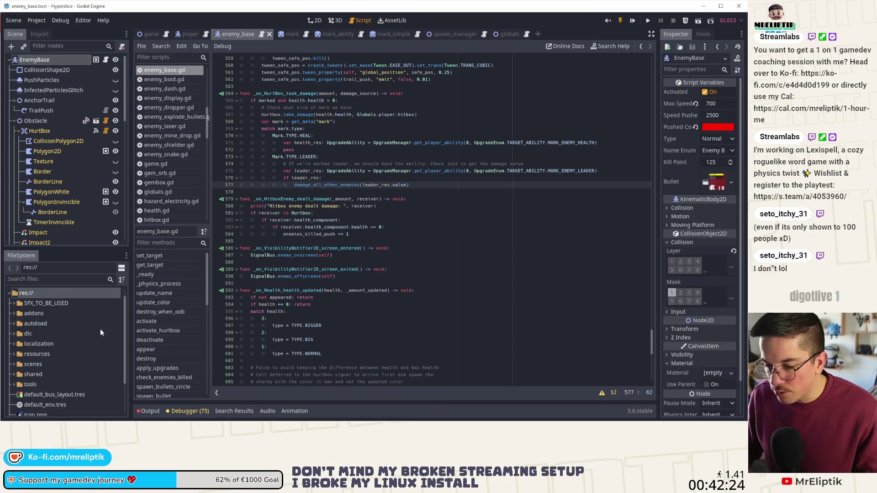
Step: Enlarge the FileSystem dock, expand res://resources, and select abilities/ability_mark_enemy_contact.tres
drag(56, 251, 54, 203)
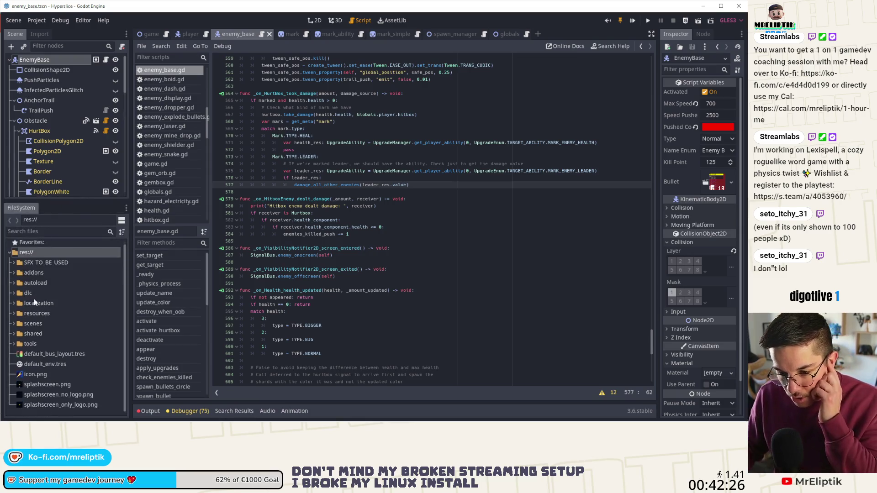
click(12, 313)
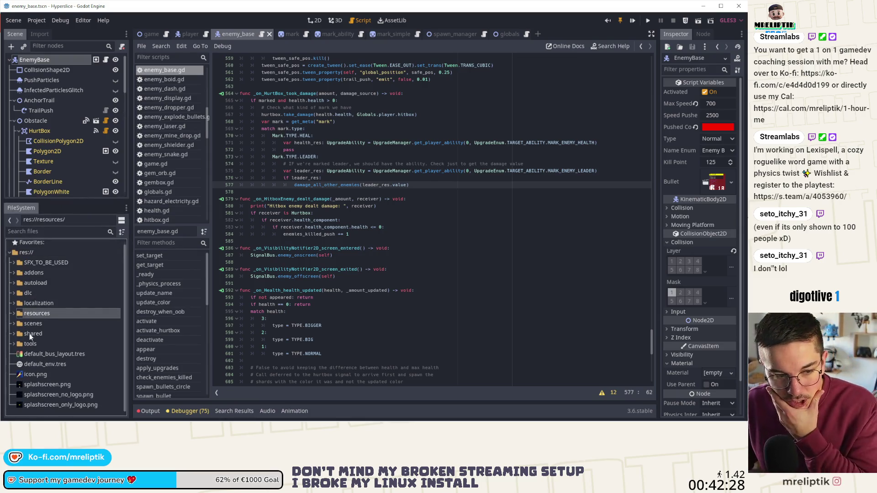
click(15, 315)
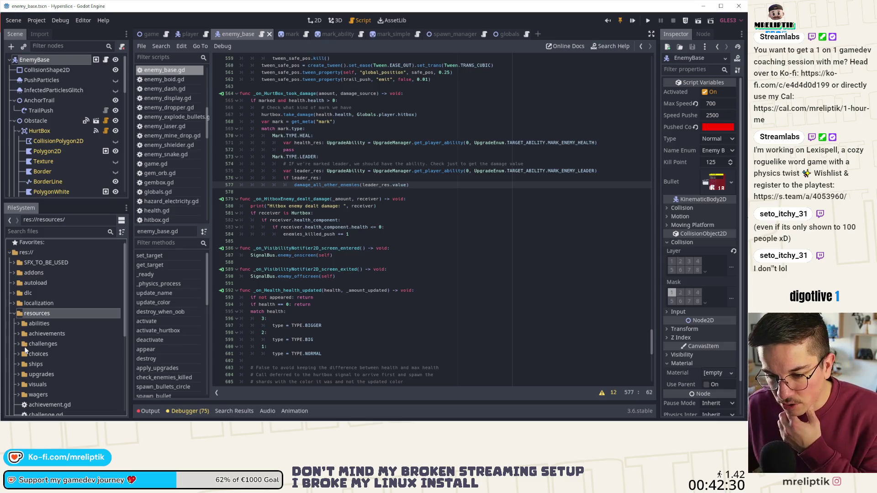
scroll(25, 350, down, 2)
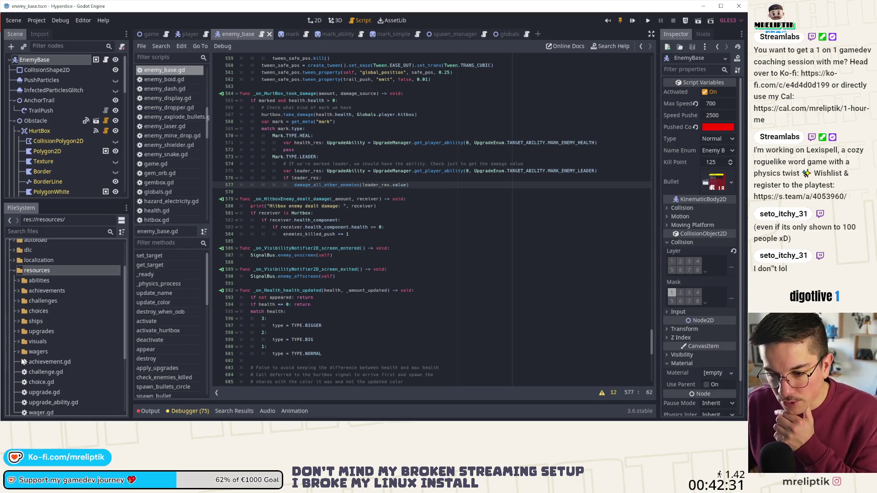
click(18, 331)
scroll(57, 338, down, 3)
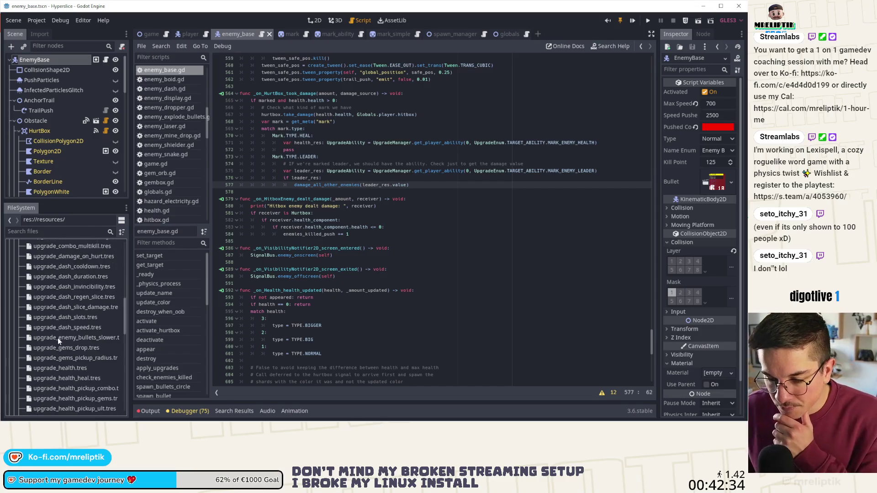
scroll(89, 358, up, 2)
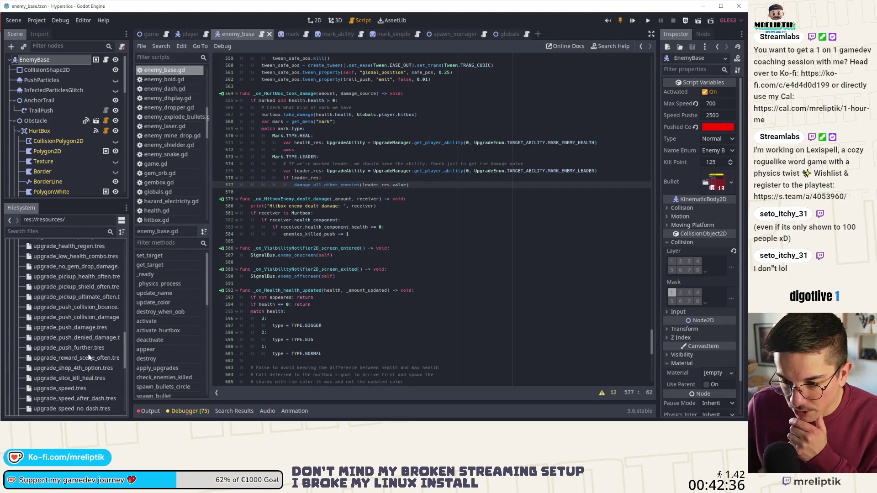
scroll(90, 352, up, 5)
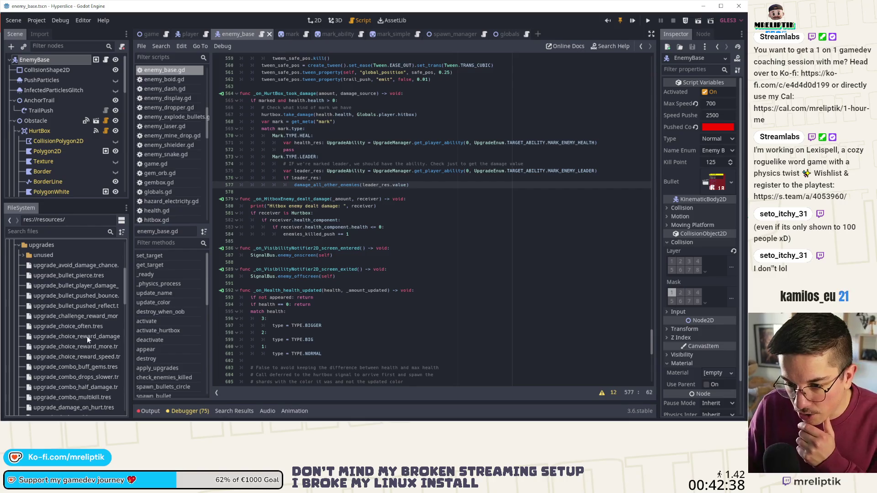
scroll(24, 261, up, 3)
click(20, 259)
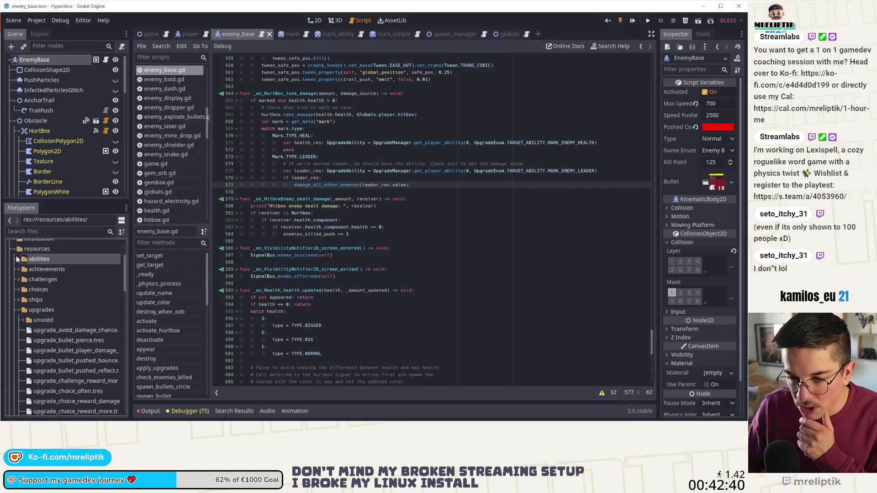
scroll(81, 328, down, 5)
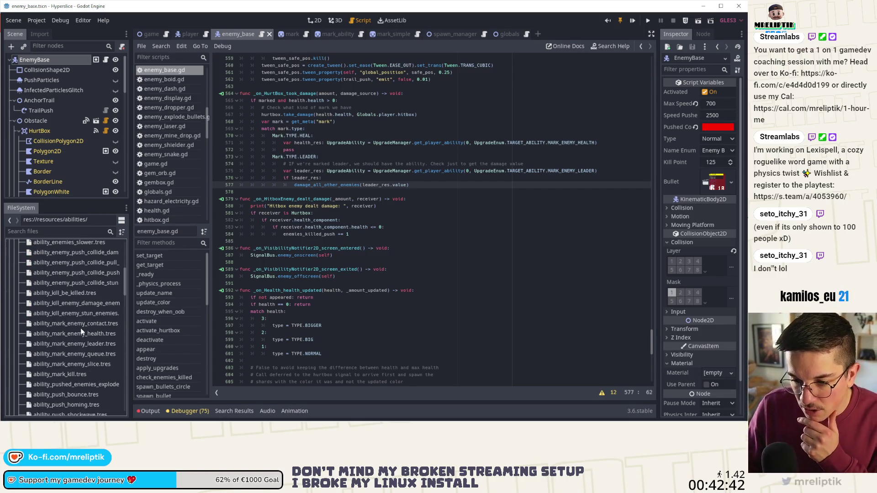
click(78, 322)
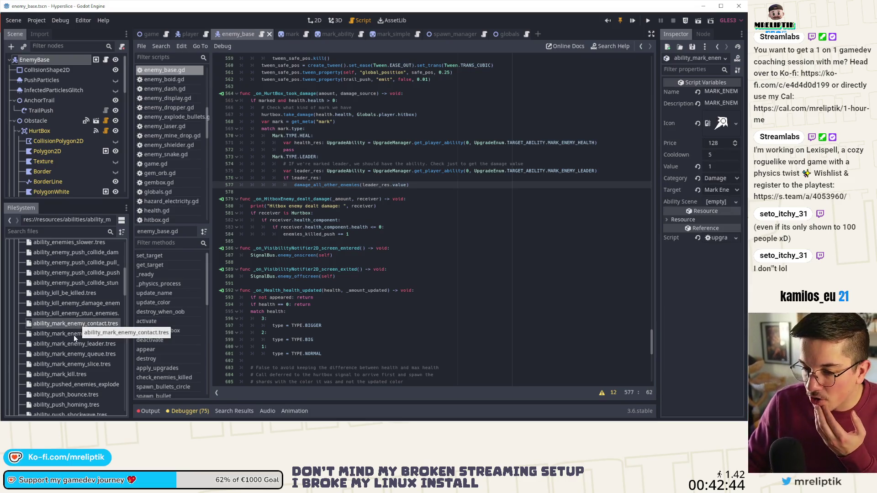
Step: Change Value from 0 to 1 on ability_mark_enemy_health.tres and ability_mark_enemy_slice.tres
click(74, 334)
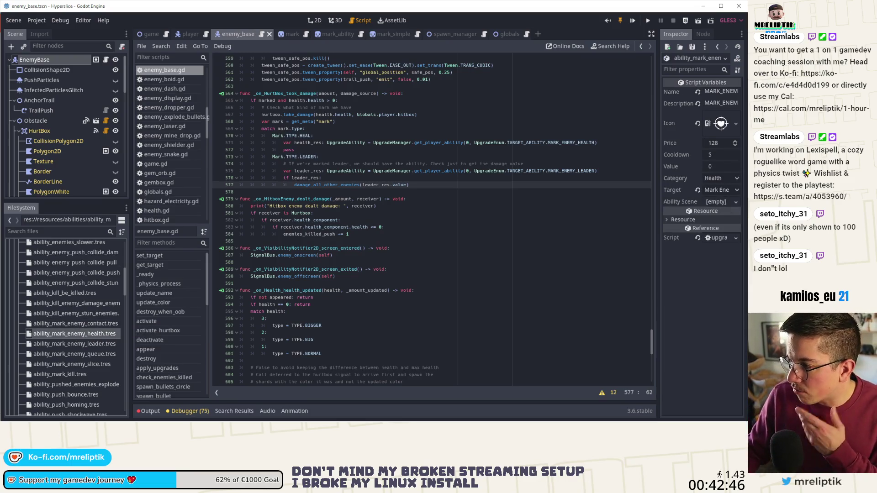
click(719, 167)
text(1)
key(Return)
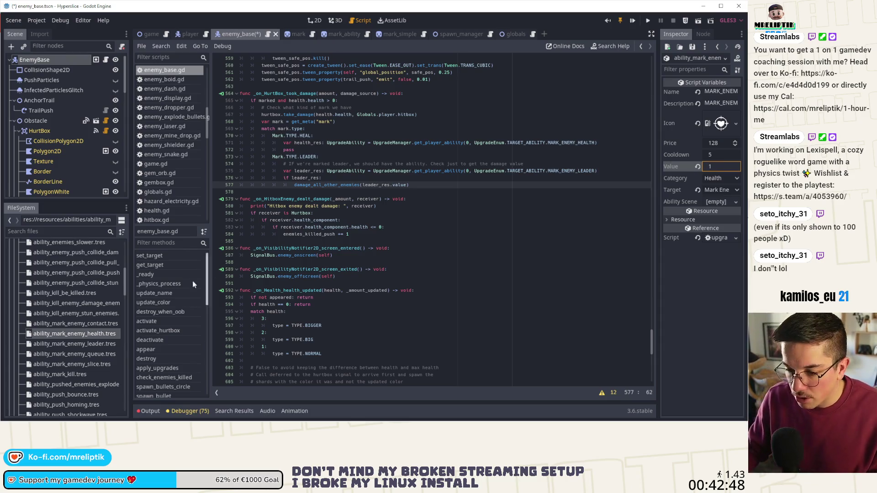
click(65, 347)
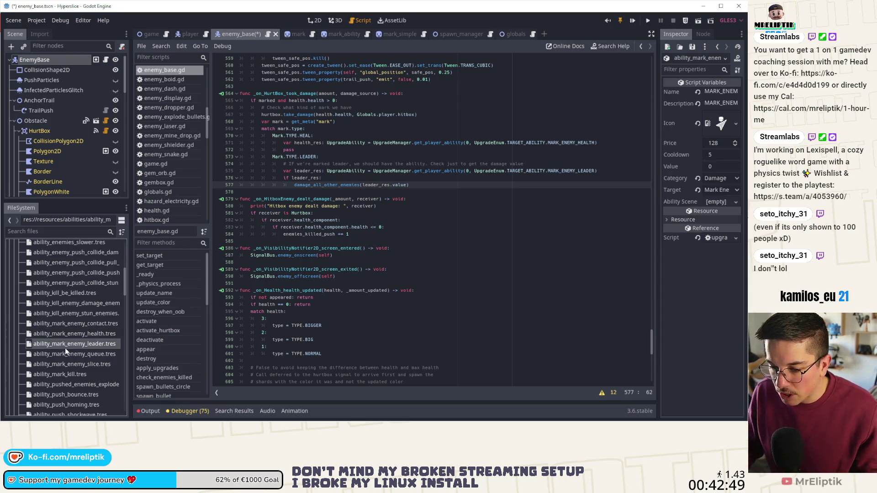
click(708, 165)
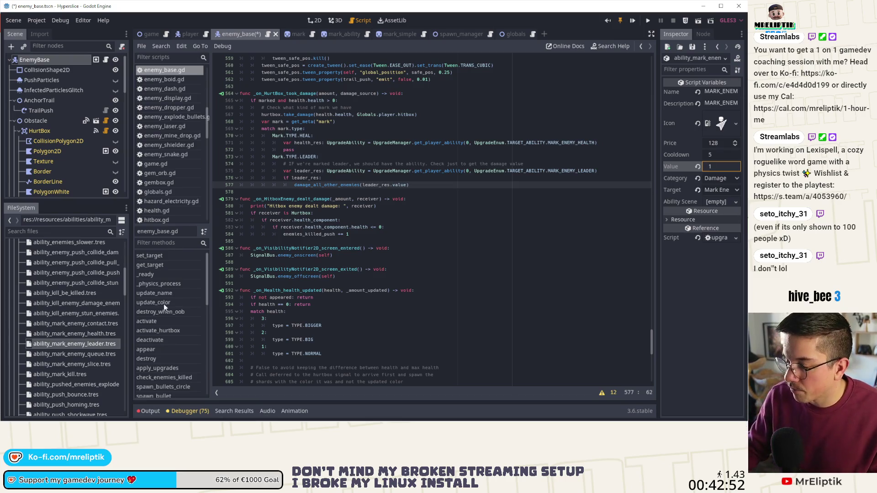
click(97, 355)
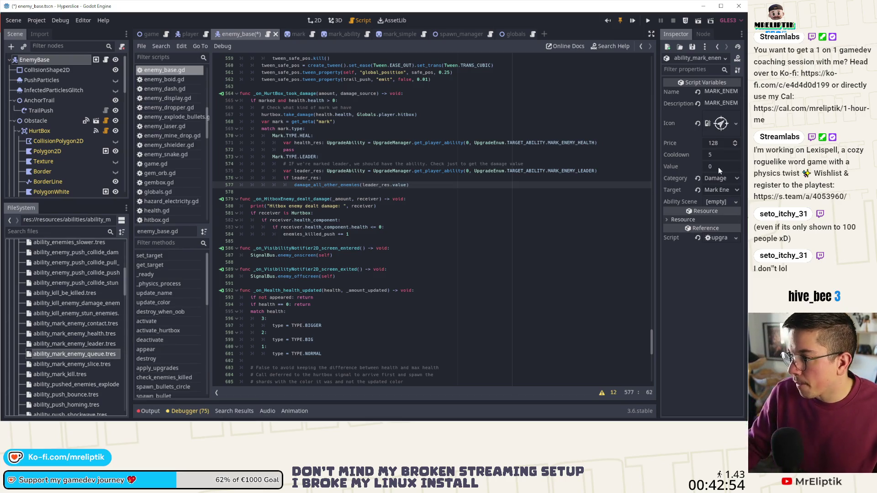
click(94, 366)
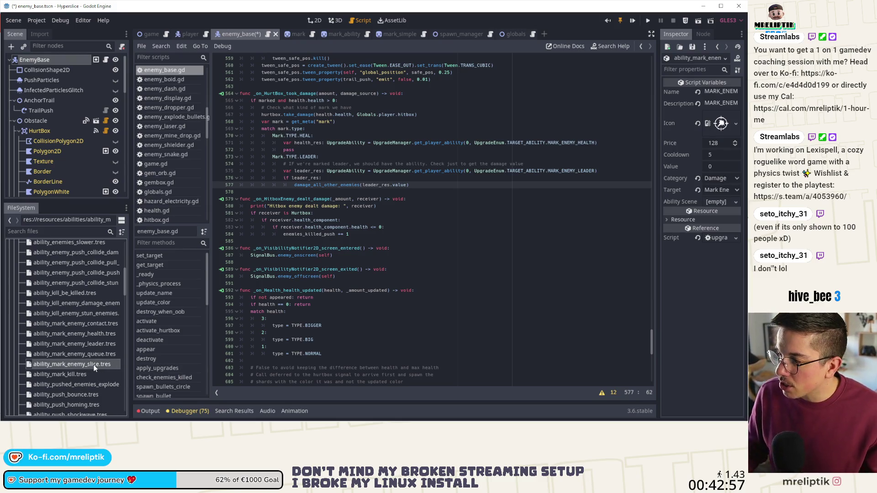
click(719, 166)
text(1)
key(Return)
click(457, 236)
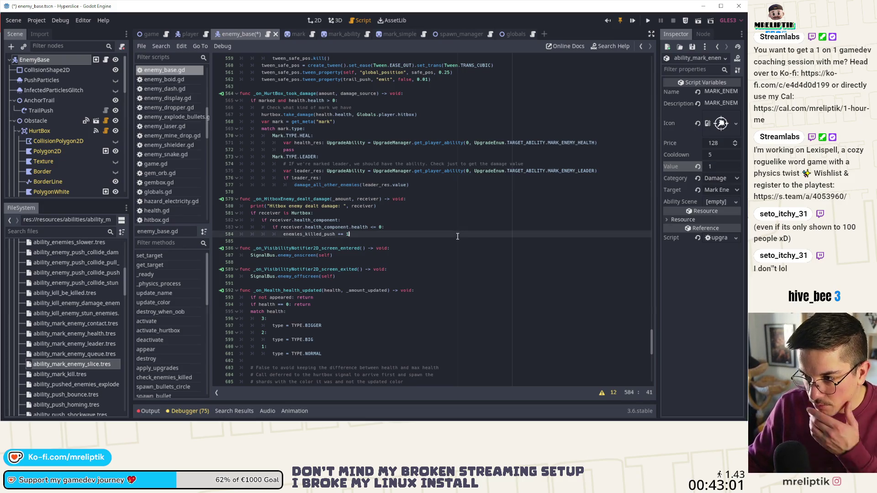
Step: Insert '# Modify the health drop probability' on a new line above the HEAL branch's pass
double_click(349, 184)
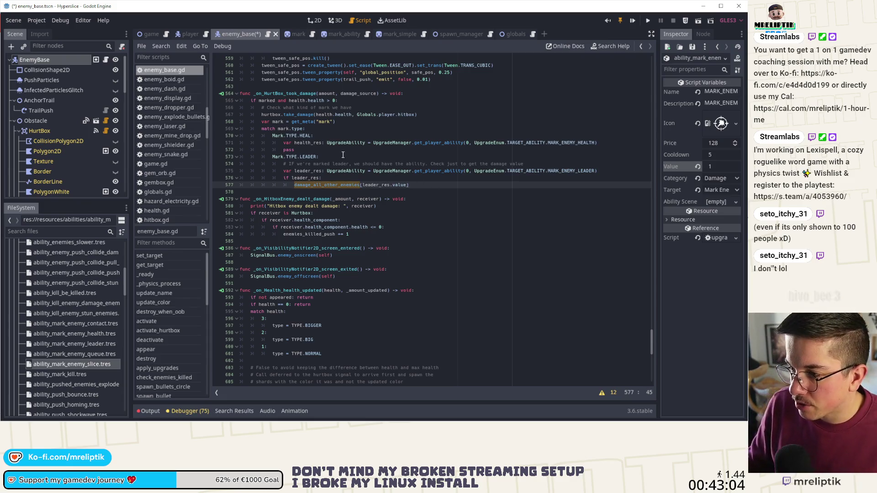
click(316, 152)
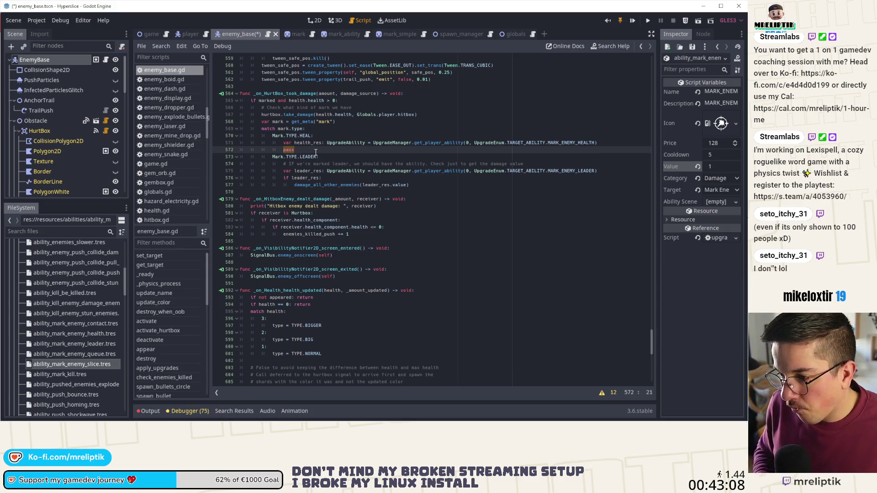
key(Home)
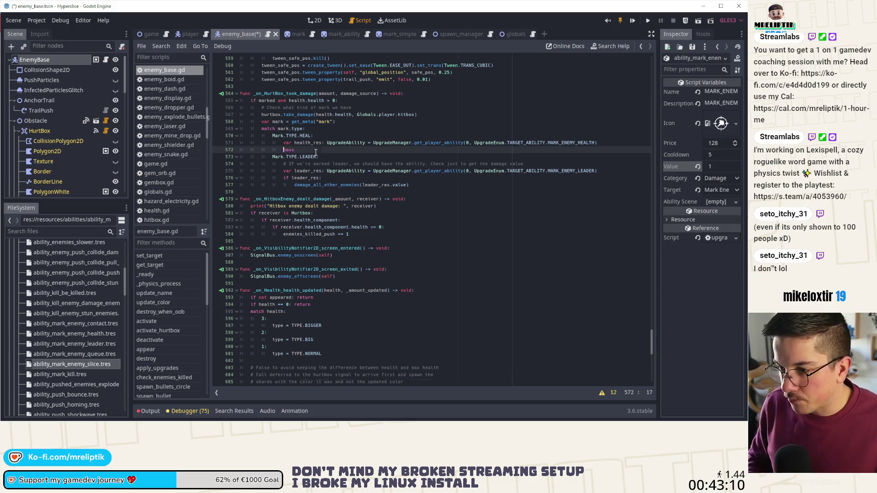
key(Return)
key(Up)
text(# Modify )
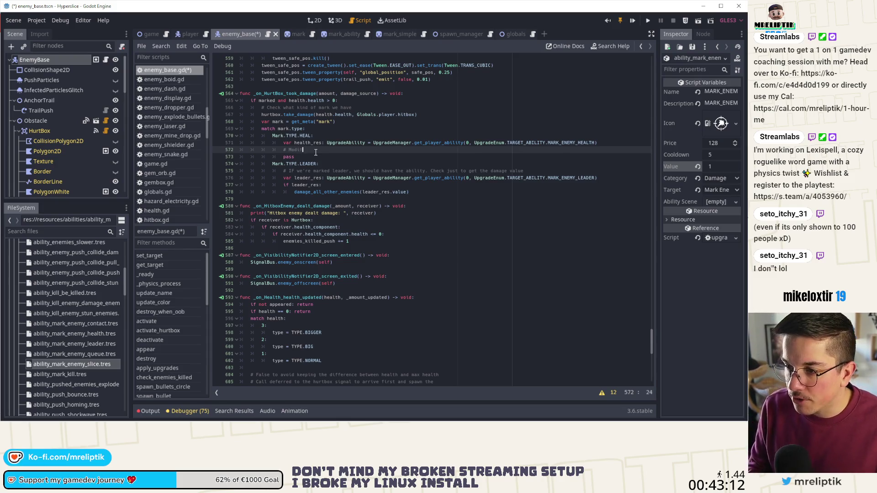
text(the )
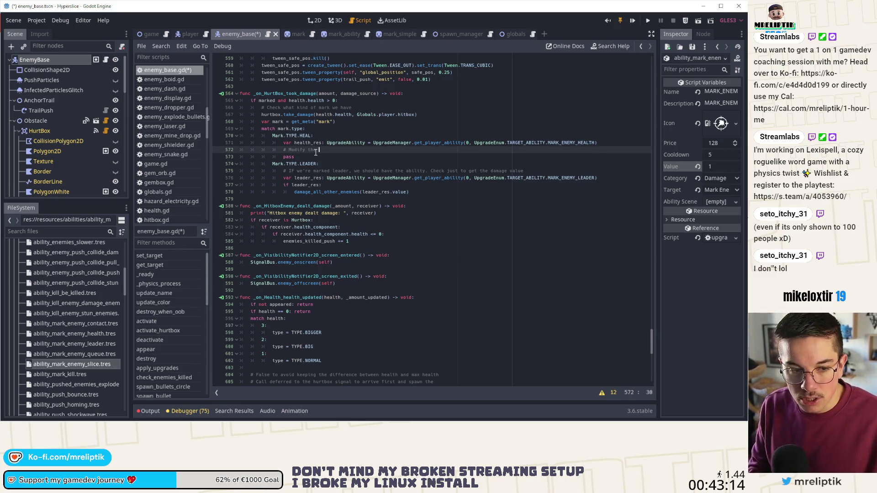
text(health drop probab)
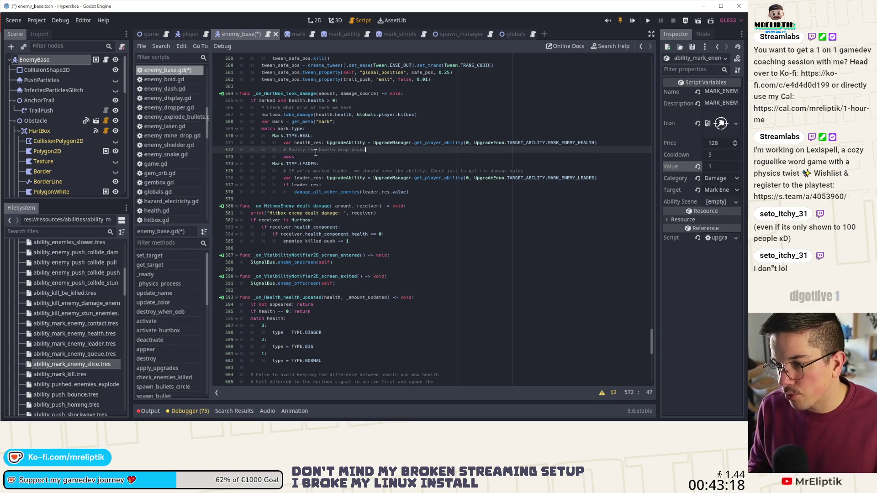
text(ility)
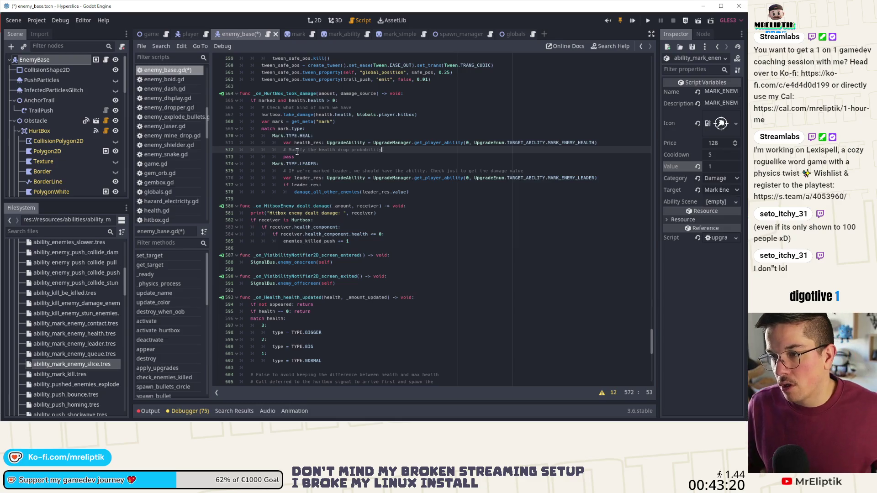
click(425, 265)
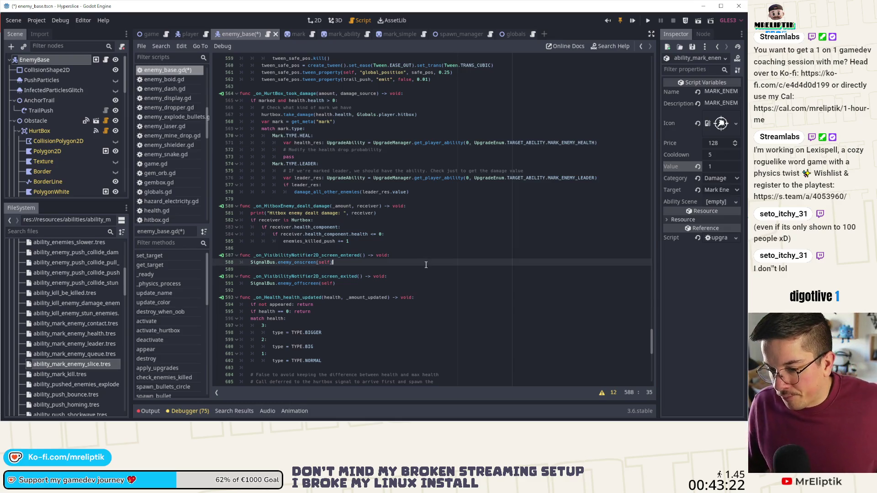
Step: Search the script for 'health' and then 'drop_prob' to locate the drop_probability(0.7) call on line 349
key(ctrl+f)
text(health)
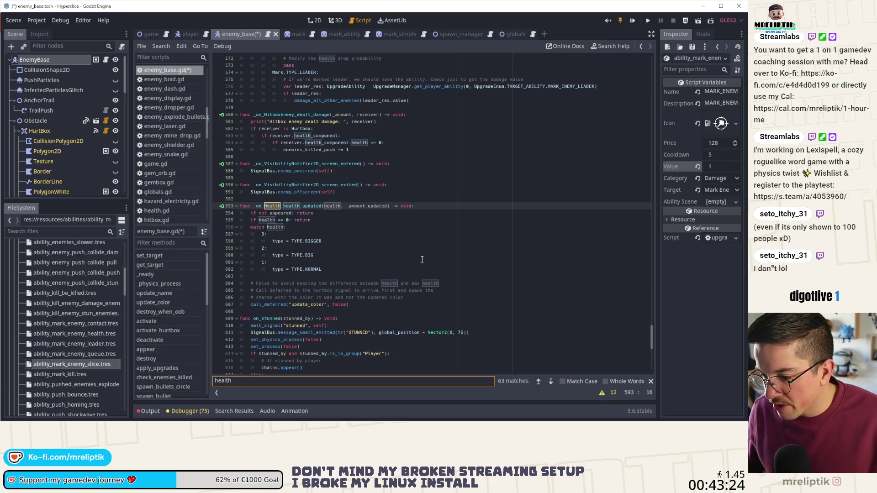
click(549, 381)
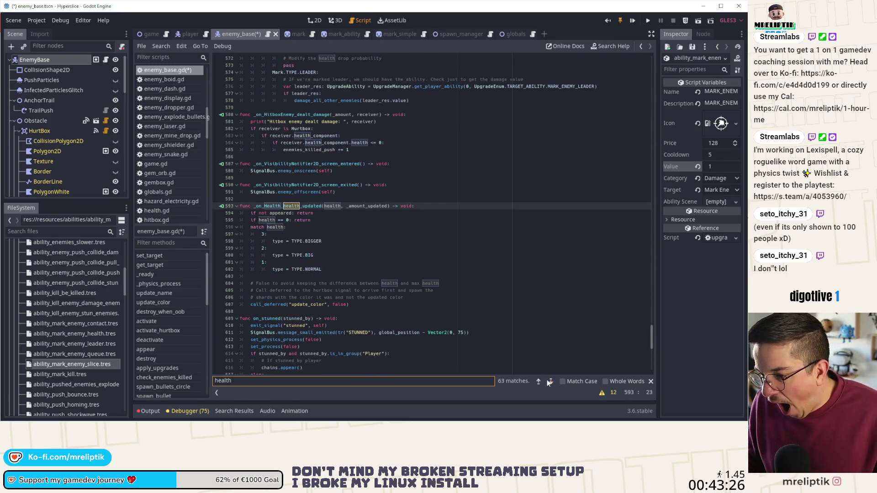
click(505, 328)
key(ctrl+f)
key(BackSpace)
text(drop_prob)
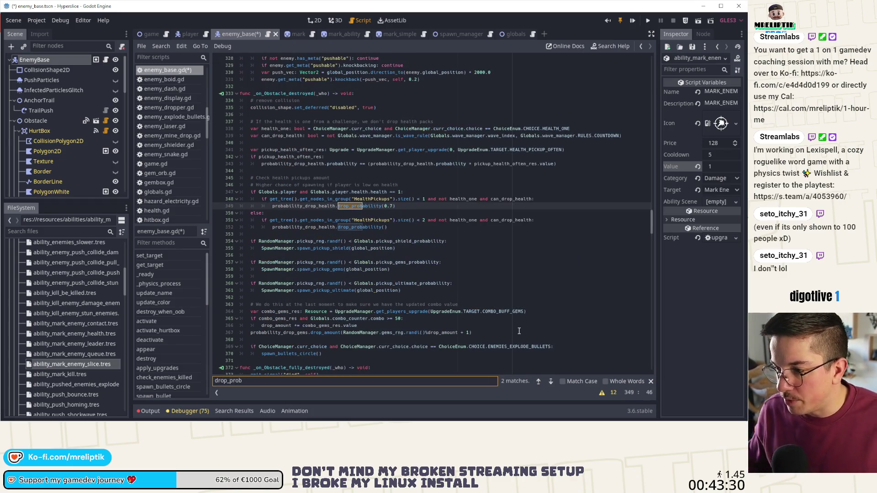
click(314, 205)
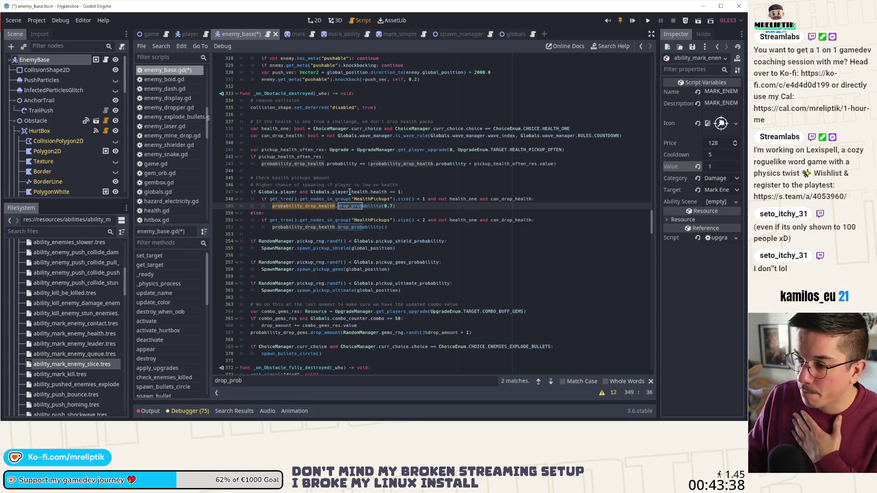
click(355, 211)
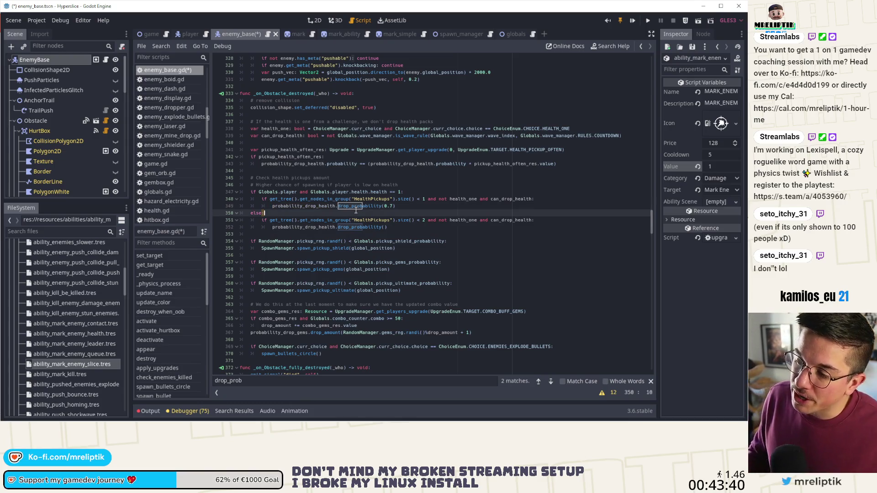
double_click(357, 207)
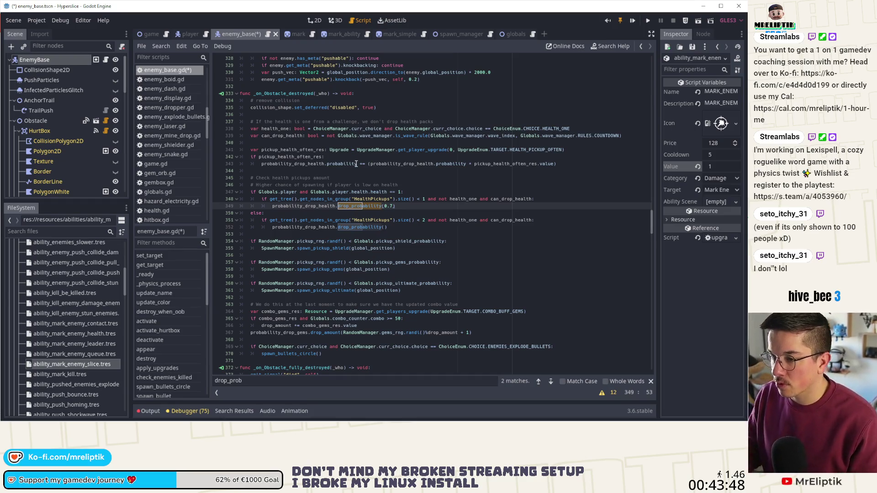
Step: Wrap the drop_probability(0.7) call in 'if probability_drop_health.probability < 0.7:' and save enemy_base.gd
drag(356, 163, 262, 163)
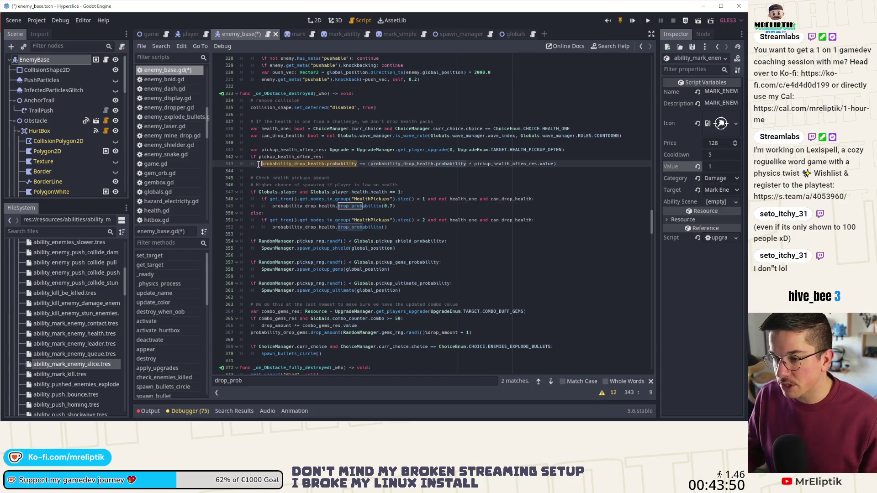
right_click(282, 164)
click(288, 207)
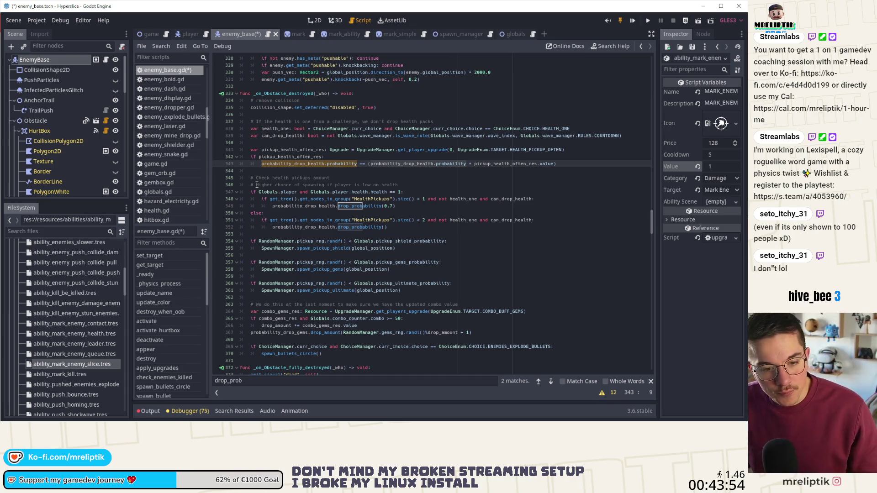
click(415, 210)
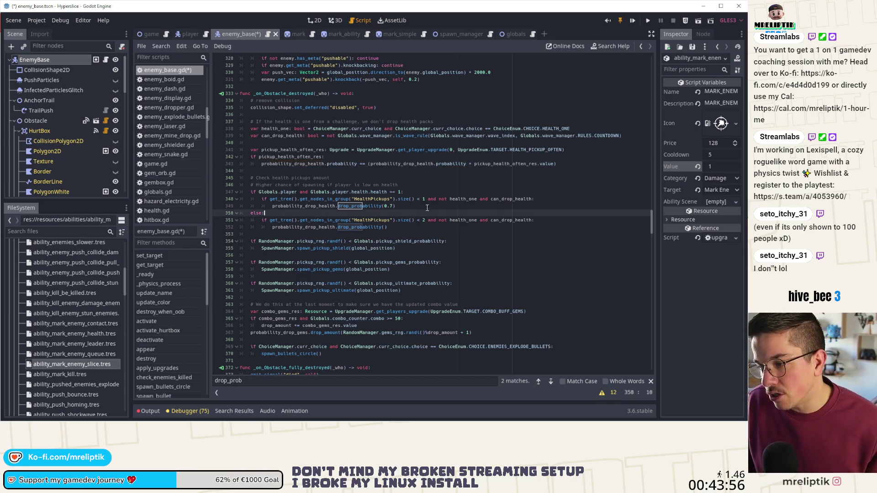
click(537, 201)
key(Return)
text(if )
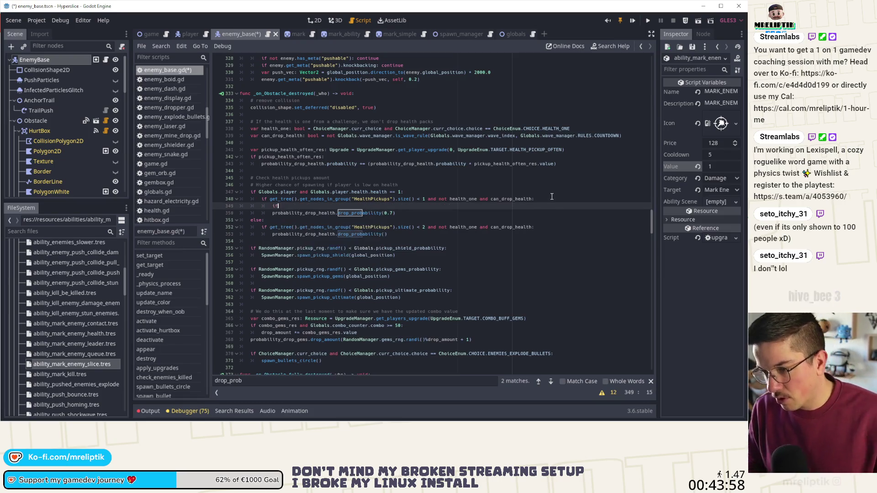
text(probability_drop_health.probability )
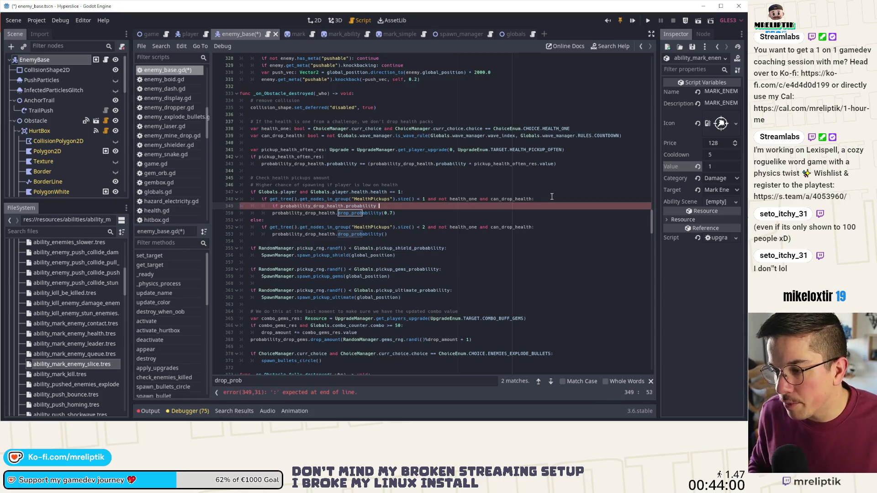
text(< 0.7:)
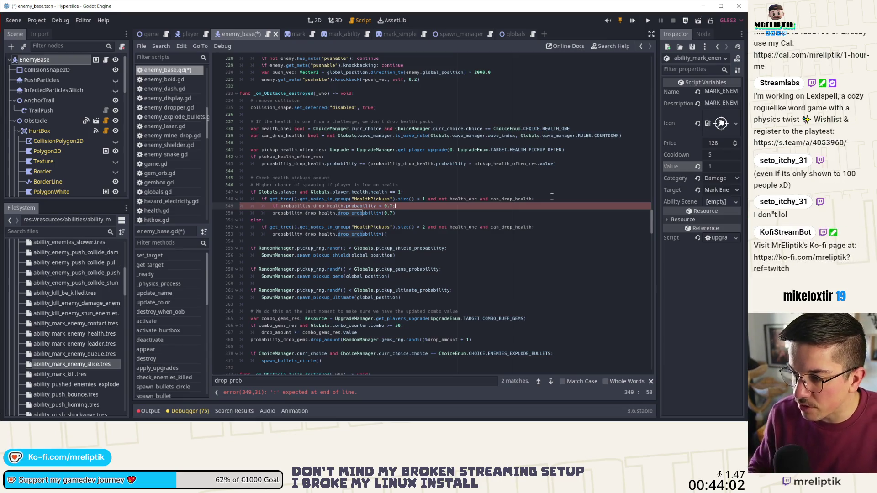
click(272, 213)
key(Tab)
key(ctrl+s)
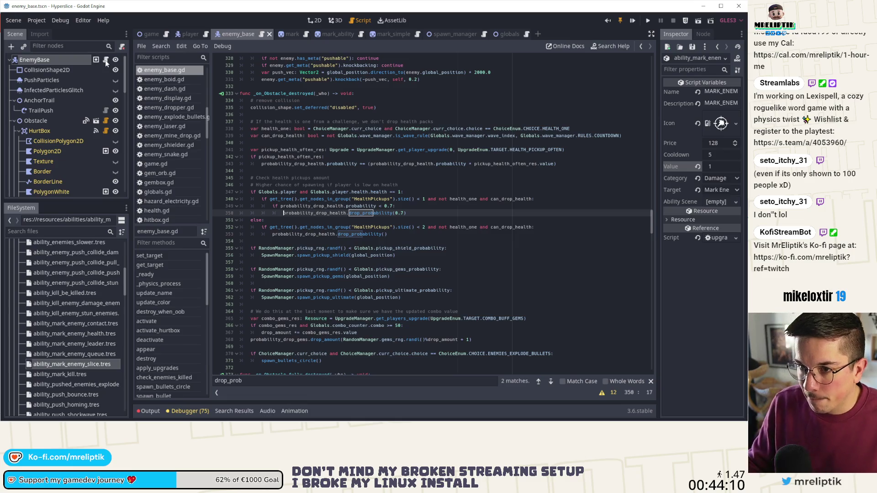
Step: In _on_HurtBox_took_damage, replace pass on line 574 with probability_drop_health.probability = 1.0 and save
scroll(388, 258, up, 15)
scroll(388, 257, up, 5)
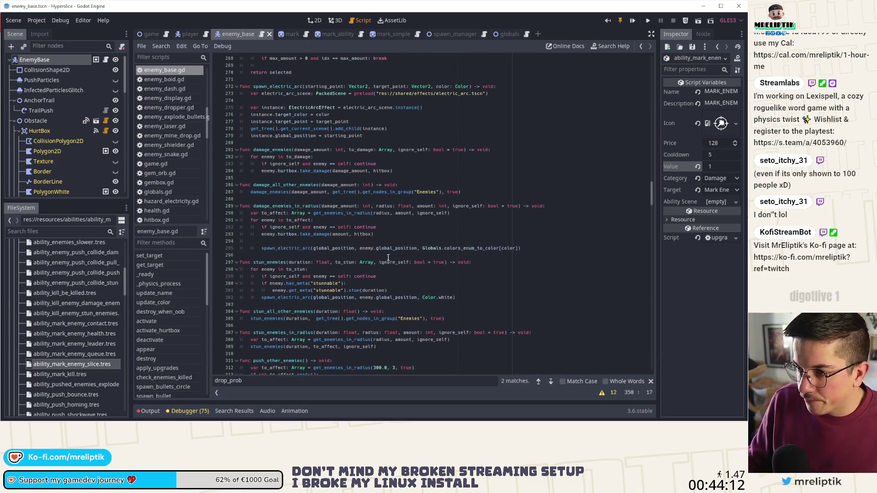
scroll(171, 335, down, 4)
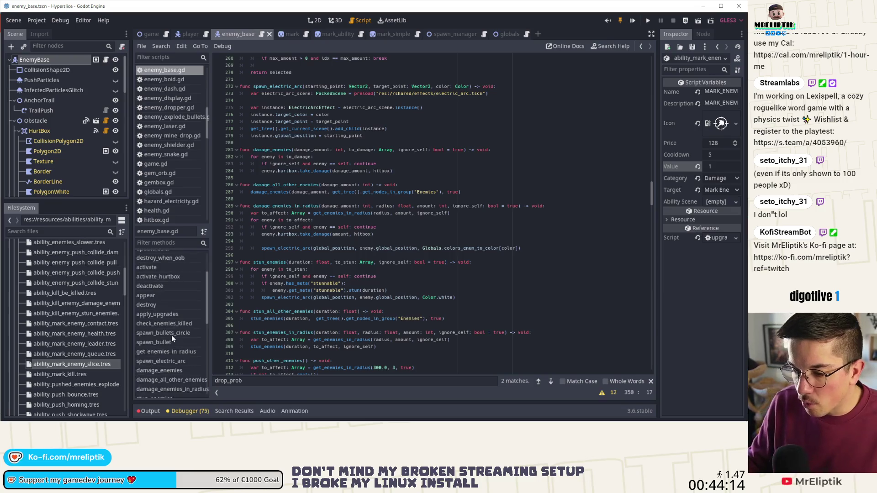
scroll(167, 337, down, 4)
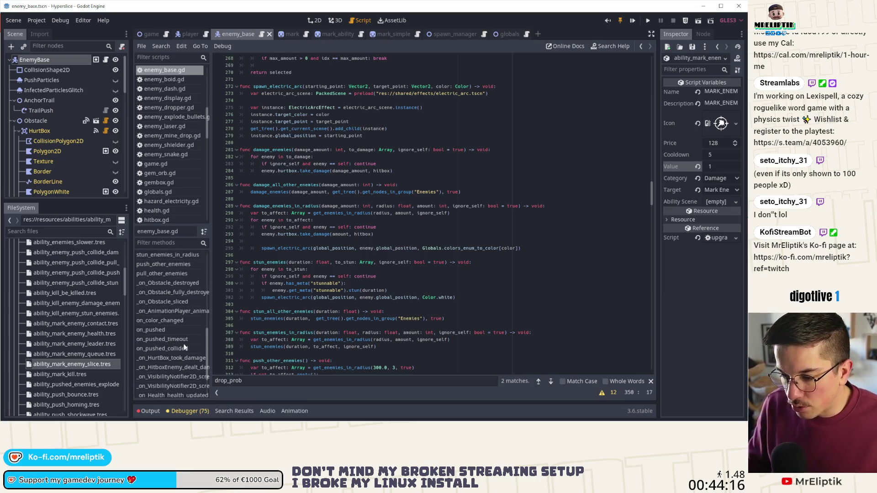
click(170, 359)
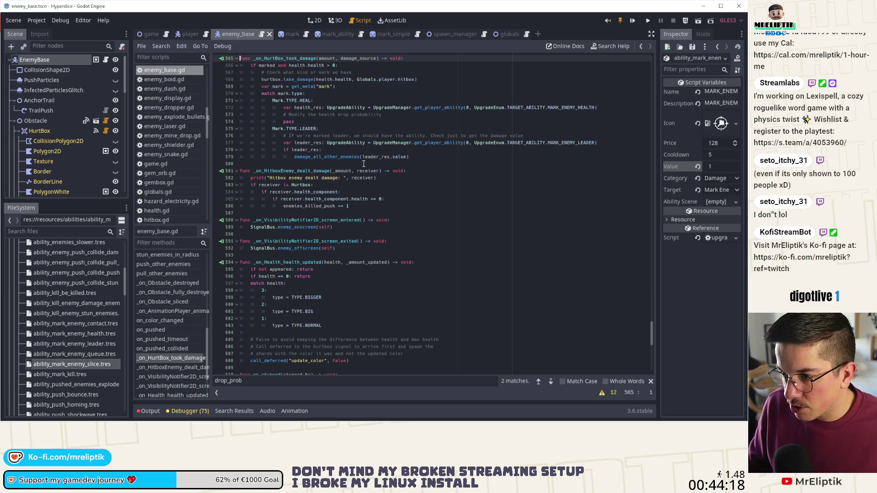
click(332, 123)
key(BackSpace)
key(BackSpace)
key(BackSpace)
text(probability_drop_health.probability)
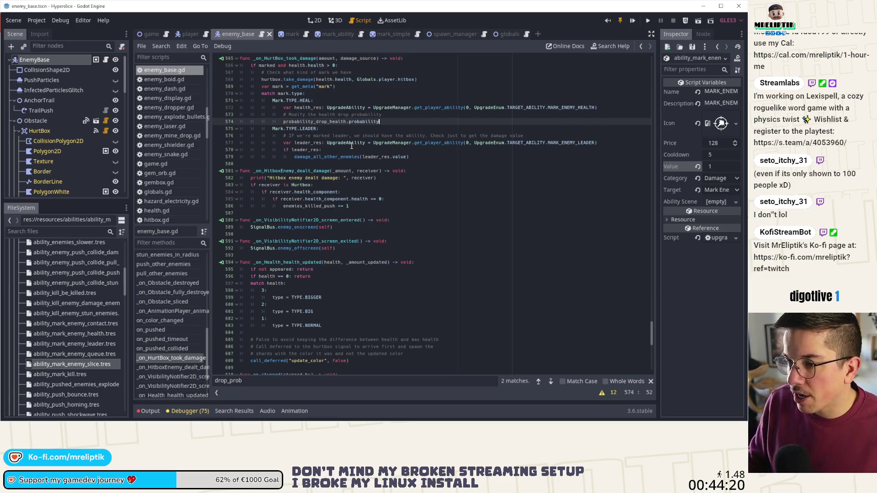
text(()
key(BackSpace)
key(BackSpace)
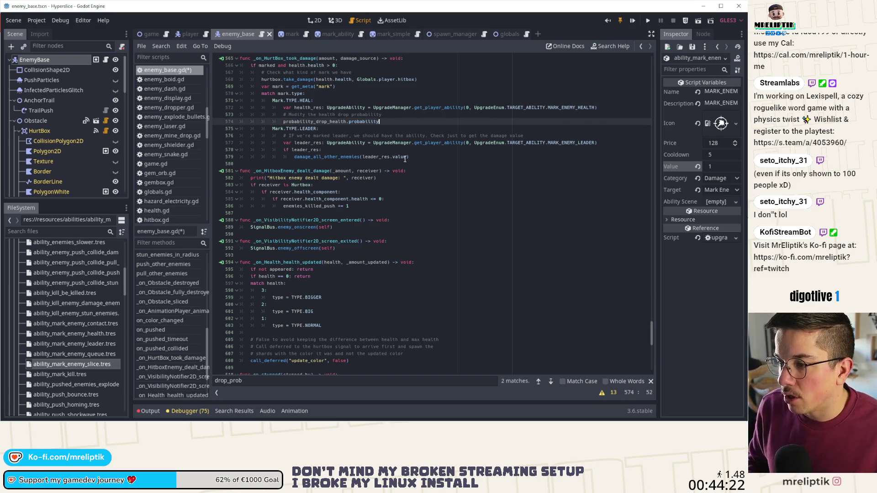
text( = 1.0)
key(ctrl+s)
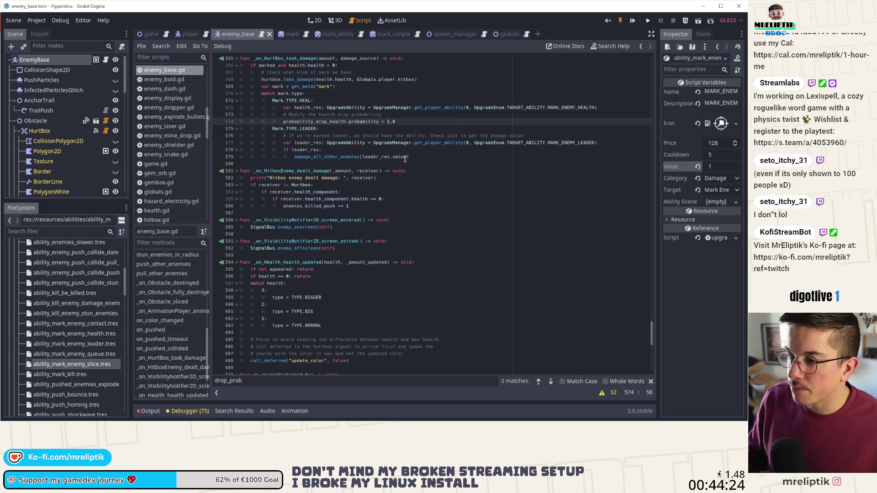
Step: Append 'hasdrop 100' to the heal branch comment, then jump to the damage_all_other_enemies definition
click(409, 117)
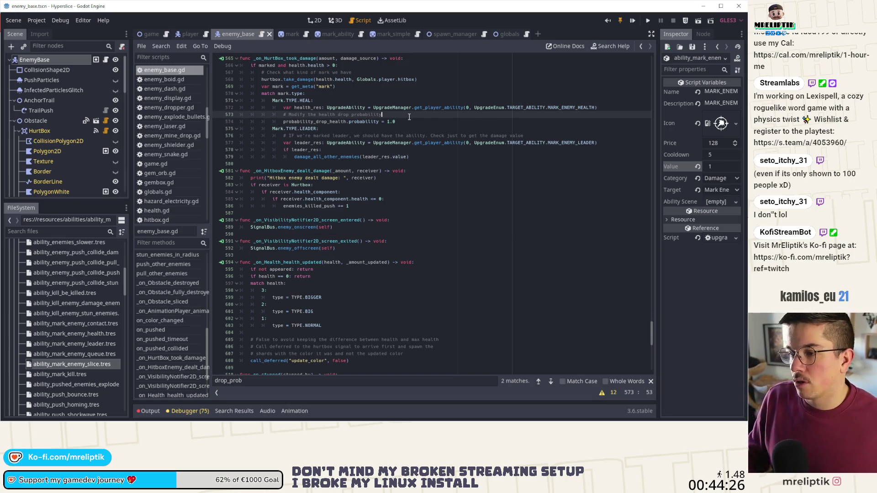
text(tohas)
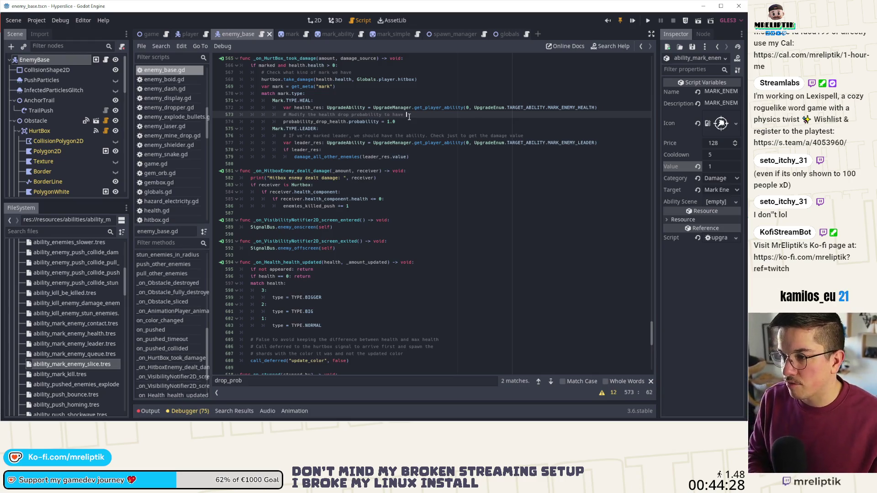
text(drop 100%)
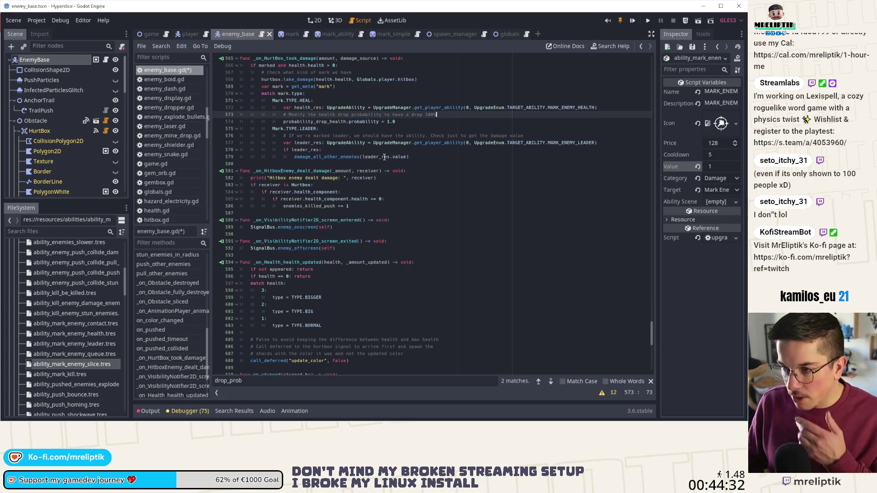
click(508, 126)
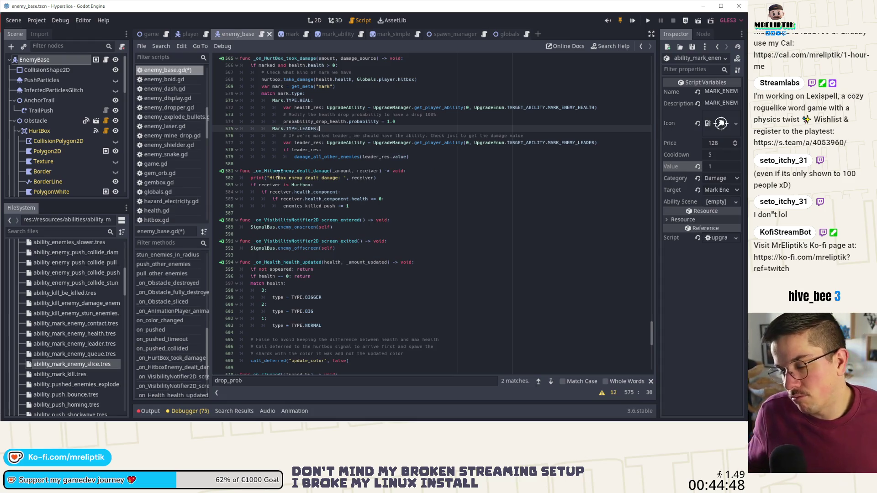
click(321, 156)
ctrl+click(321, 156)
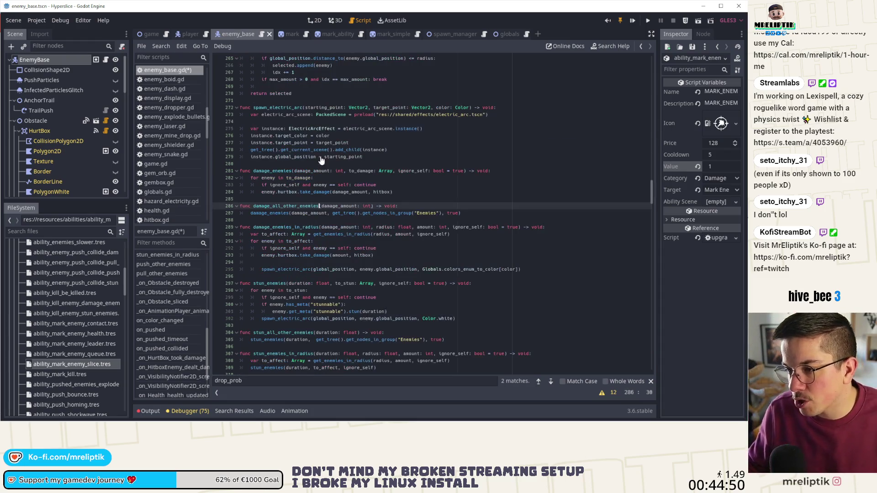
Step: Switch to globals.gd to view damage_enemies(damage_amount, damager, to_damage, to_ignore) on line 517
click(283, 218)
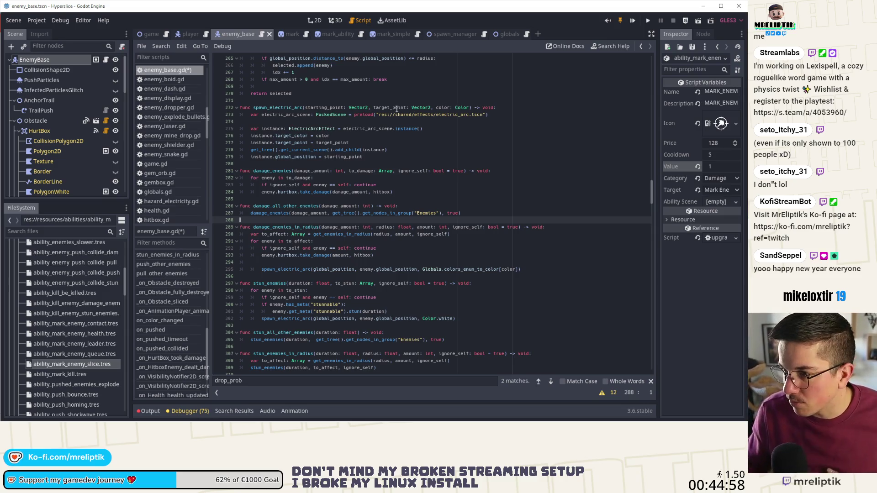
click(501, 34)
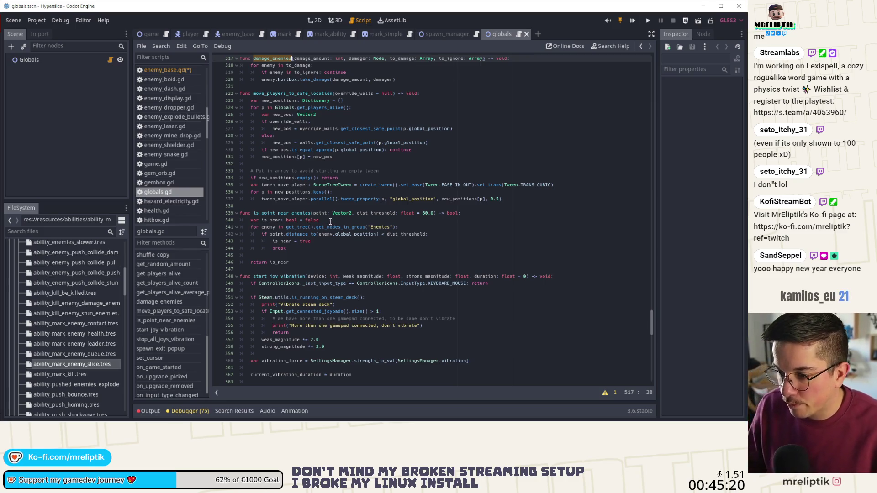
Step: Add a '# Show slice' comment and an enemy.obstacle line inside damage_enemies' enemy loop, saving globals.gd
click(335, 248)
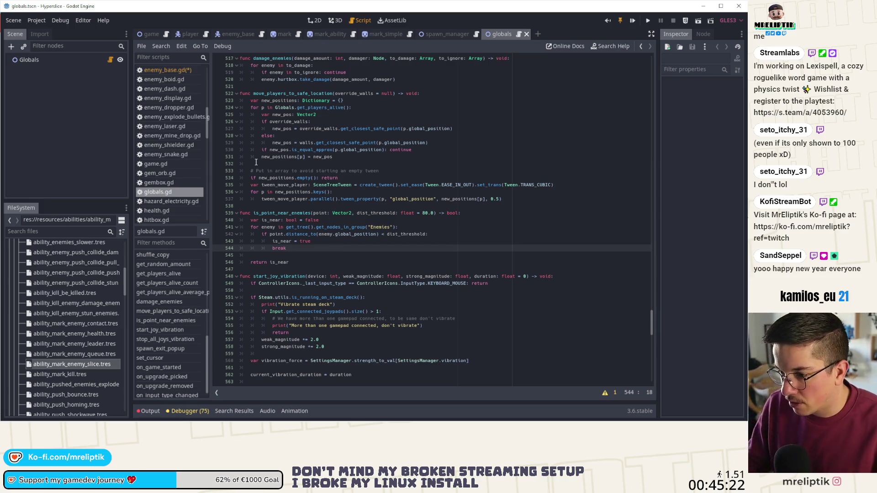
scroll(285, 145, up, 2)
click(276, 100)
double_click(275, 100)
click(427, 120)
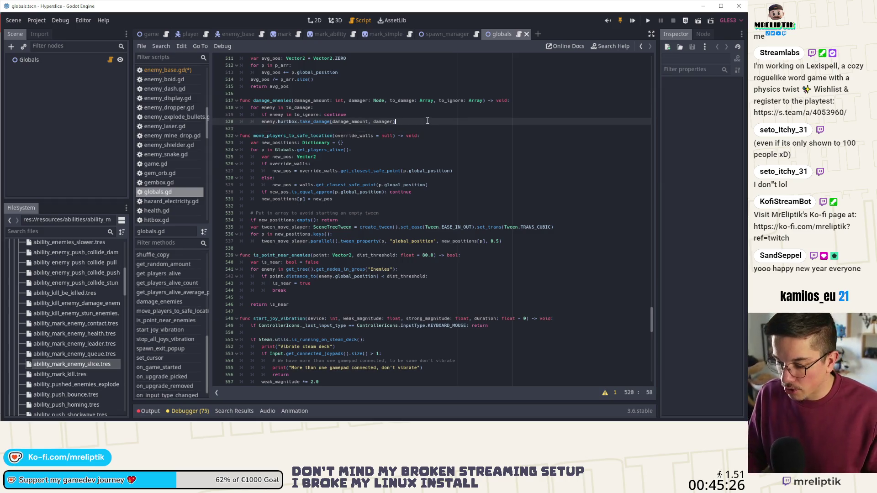
key(Return)
text(# Show slice)
key(ctrl+s)
key(Return)
text(enemy.)
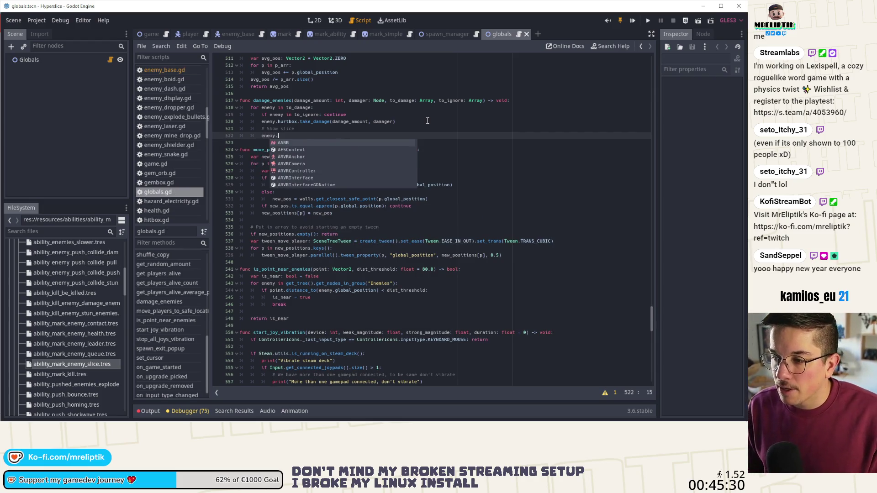
text(obstacle)
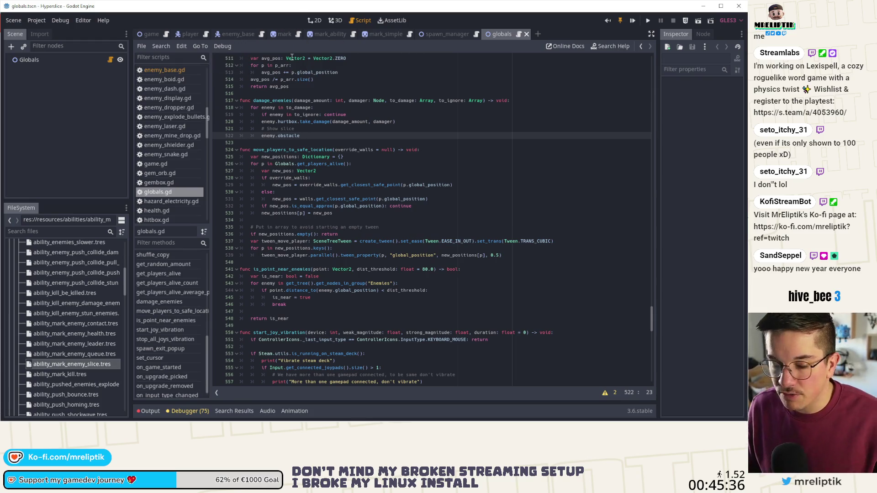
Step: Open obstacle.tscn through Quick Open Scene by searching 'obst'
key(ctrl+shift+o)
text(obst)
key(Return)
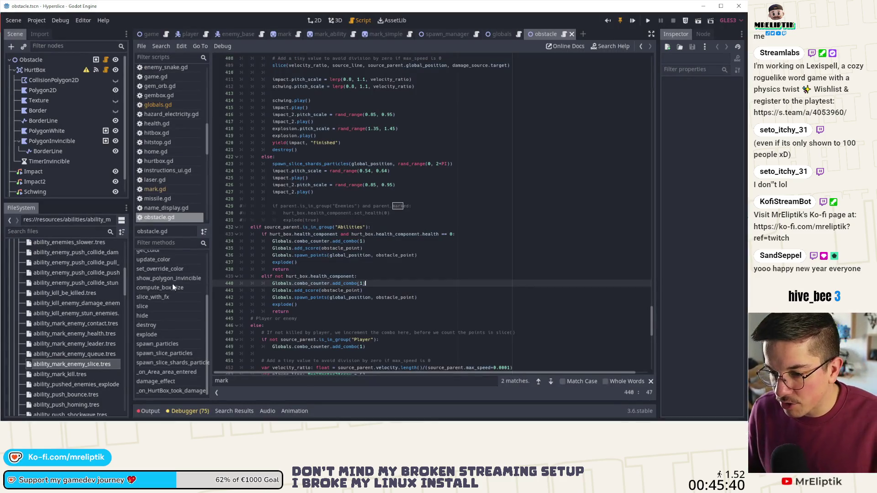
click(161, 298)
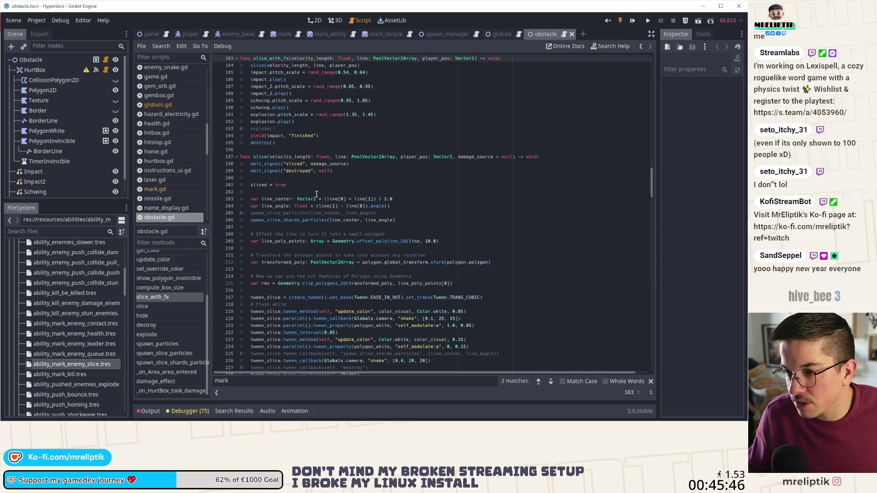
scroll(311, 188, up, 7)
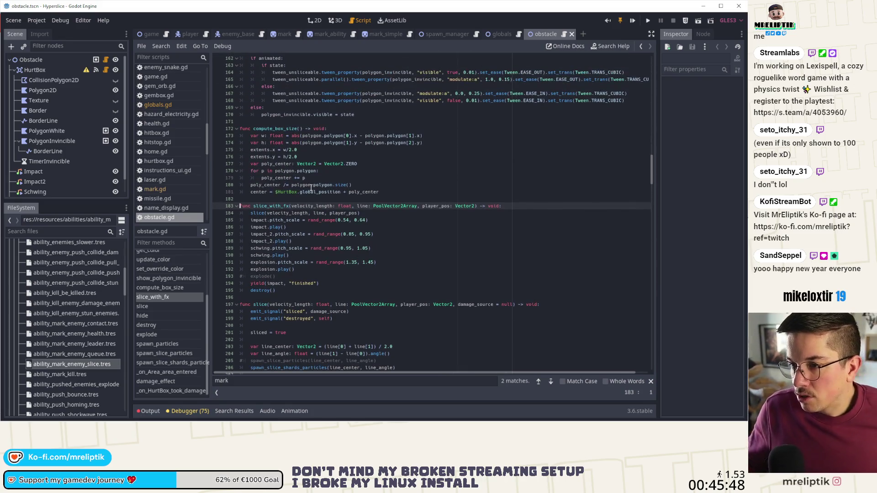
click(268, 291)
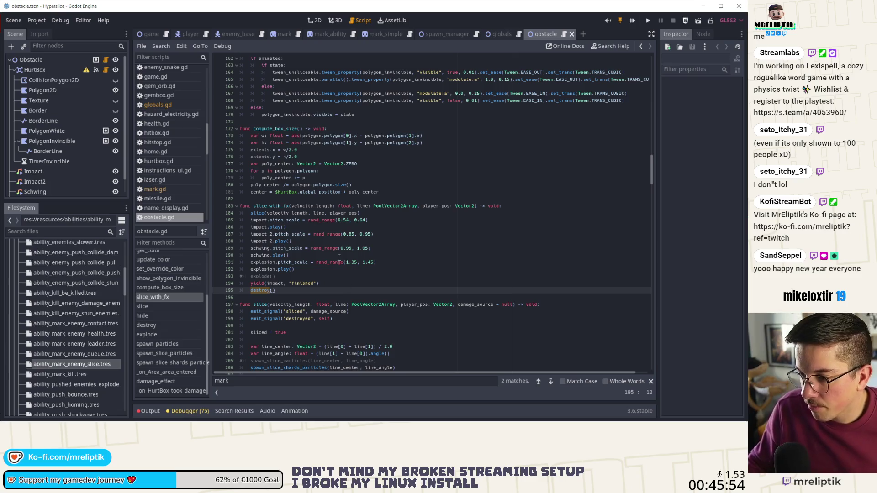
scroll(329, 244, up, 5)
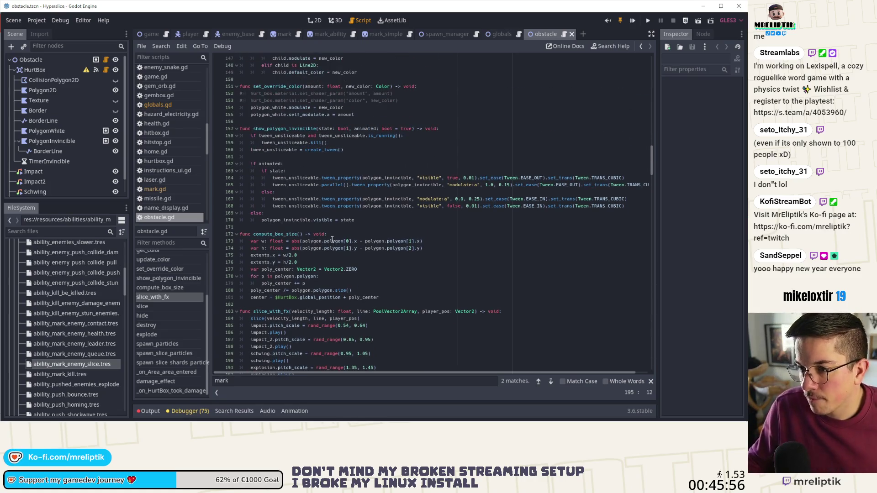
scroll(334, 236, down, 13)
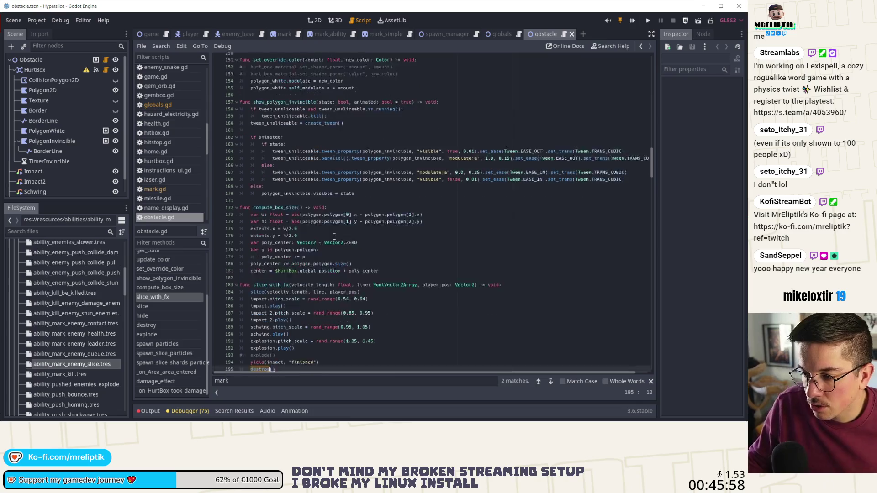
scroll(333, 234, down, 16)
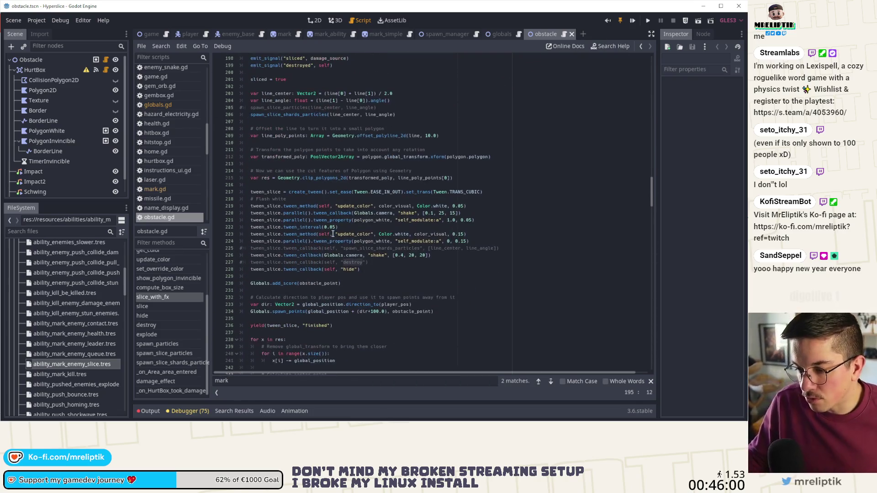
scroll(332, 242, down, 5)
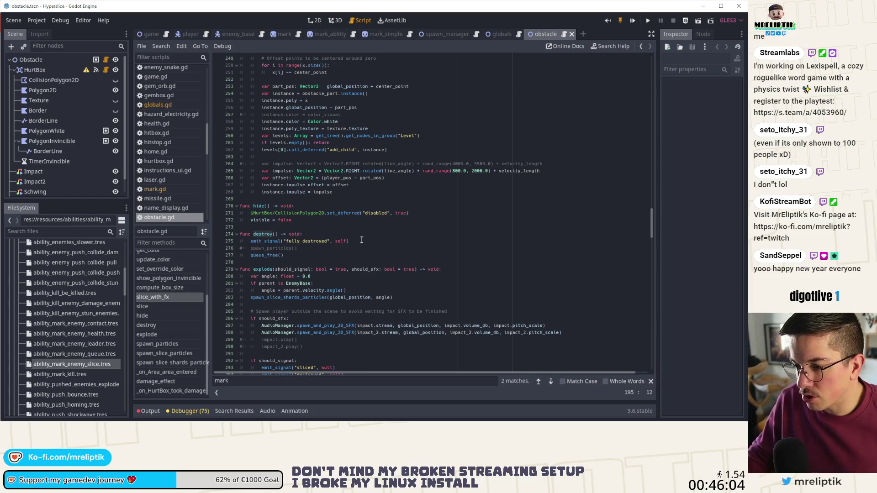
scroll(343, 219, down, 5)
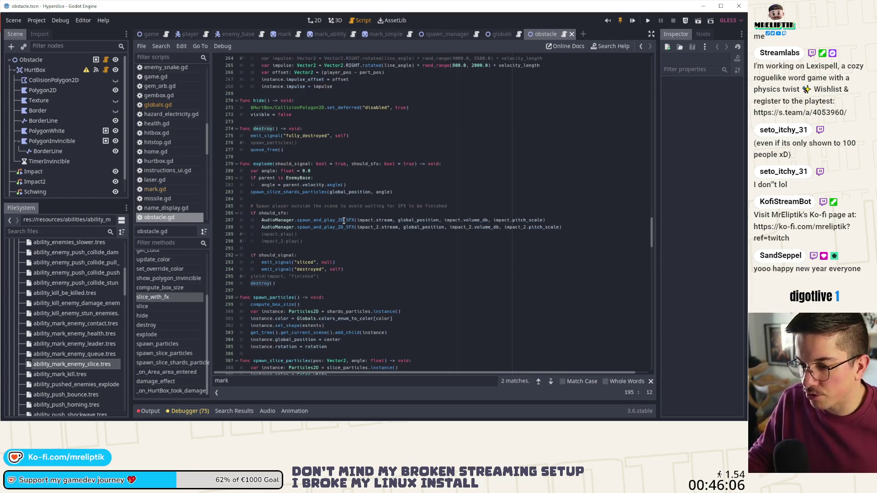
scroll(343, 222, down, 5)
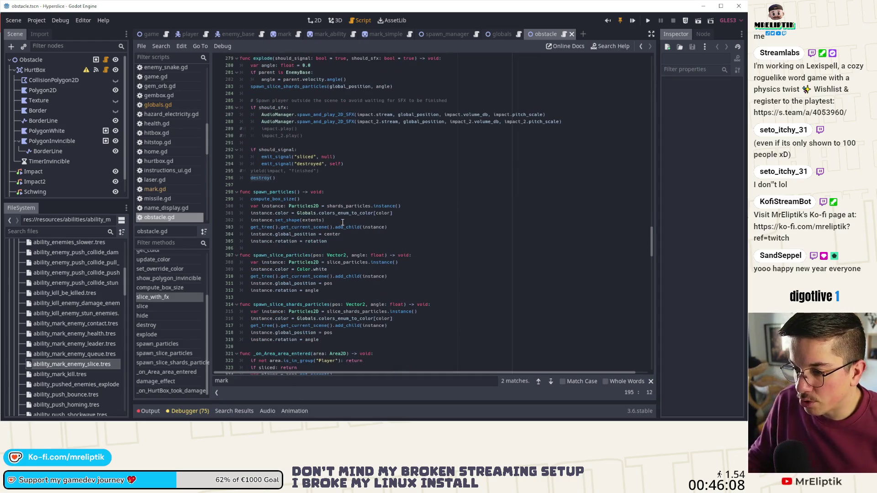
click(286, 251)
double_click(285, 251)
scroll(361, 231, up, 12)
scroll(361, 231, up, 20)
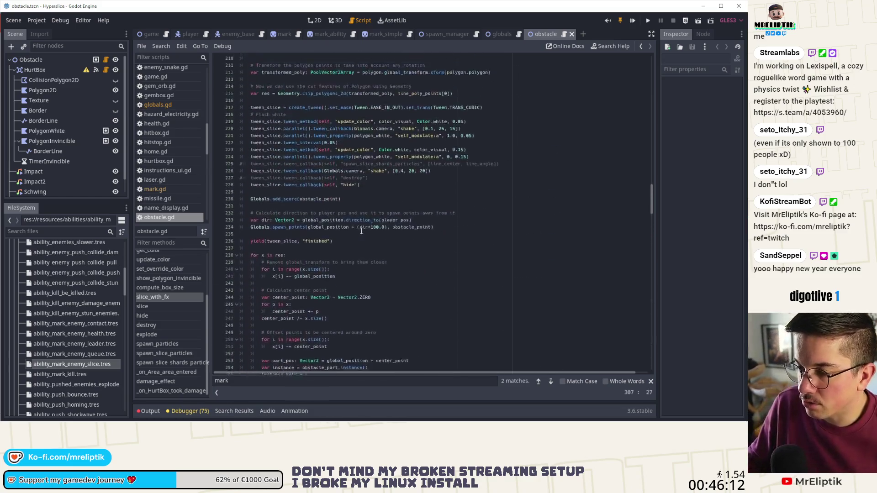
scroll(351, 237, up, 20)
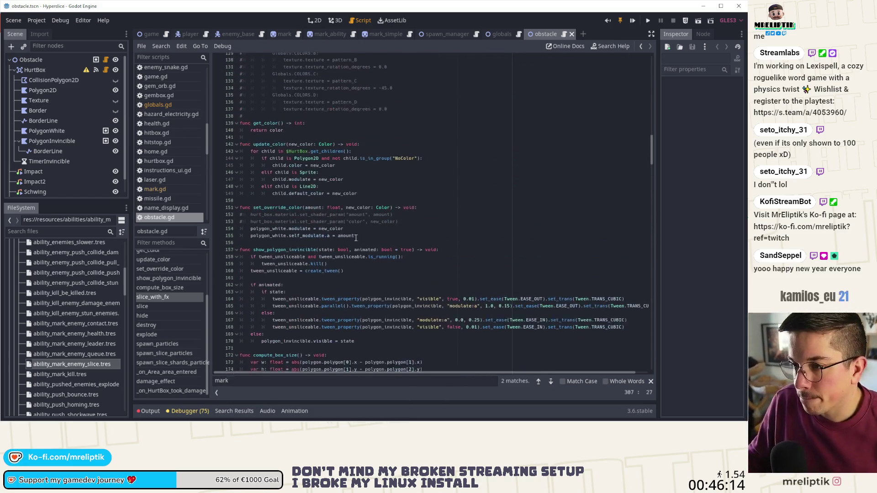
scroll(357, 234, up, 12)
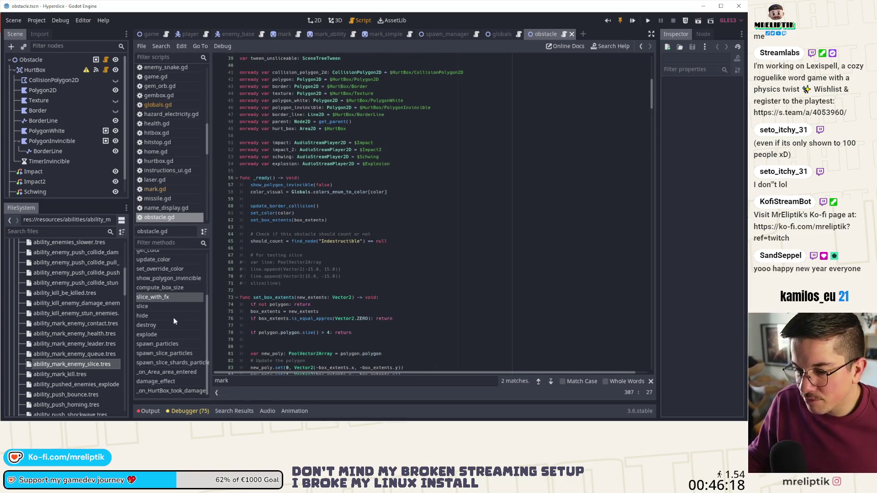
click(169, 361)
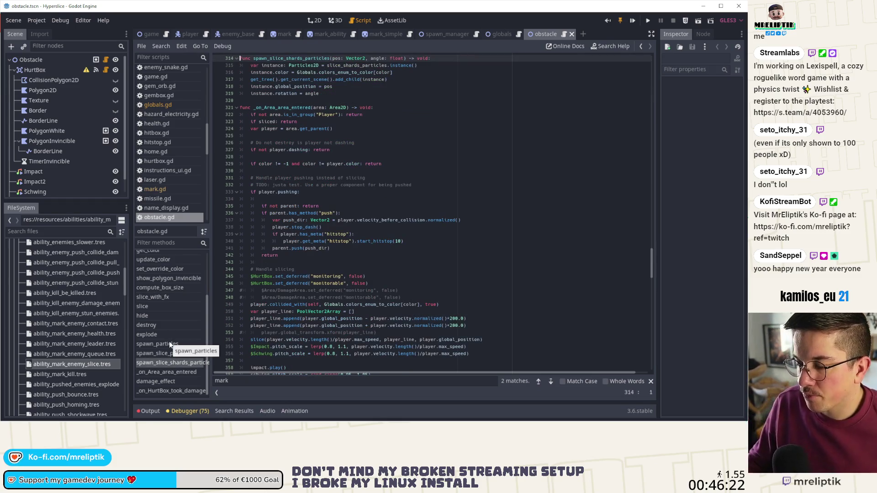
scroll(169, 345, up, 3)
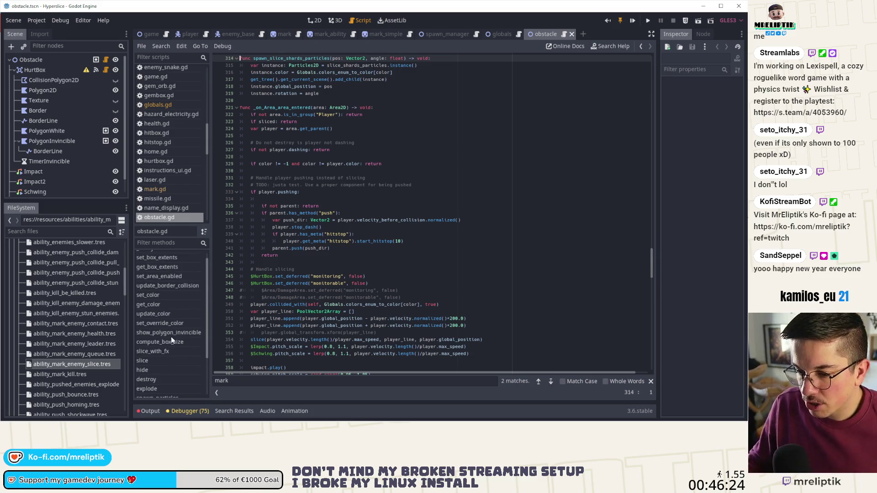
click(157, 351)
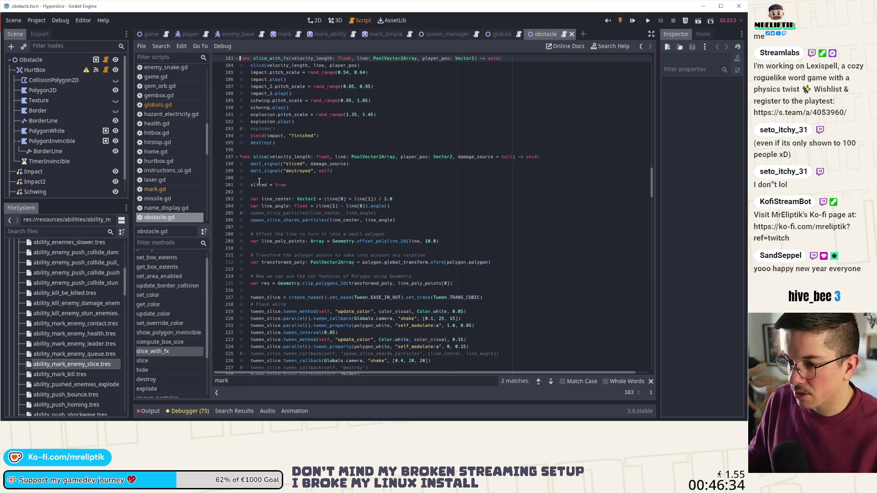
click(267, 157)
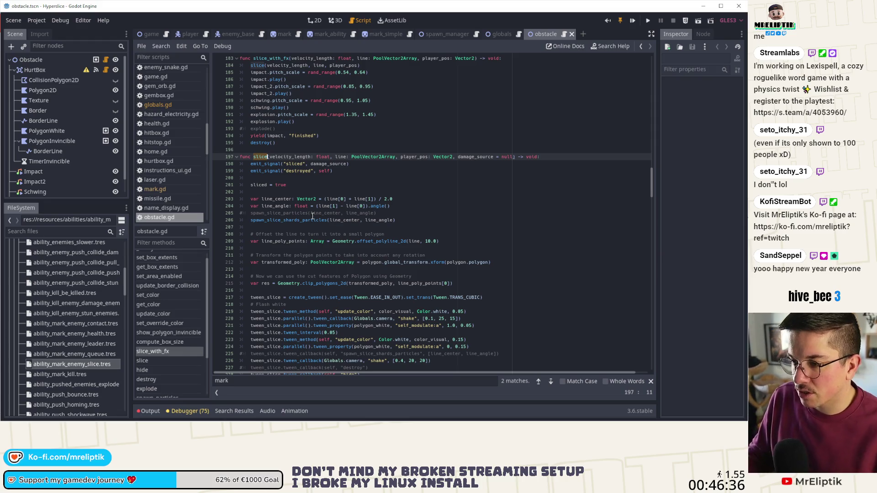
scroll(362, 217, down, 5)
scroll(361, 216, down, 11)
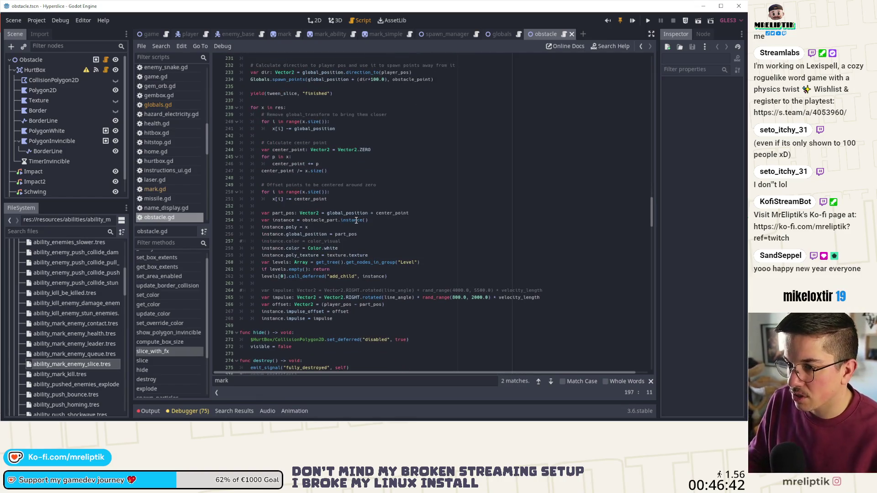
scroll(356, 219, down, 3)
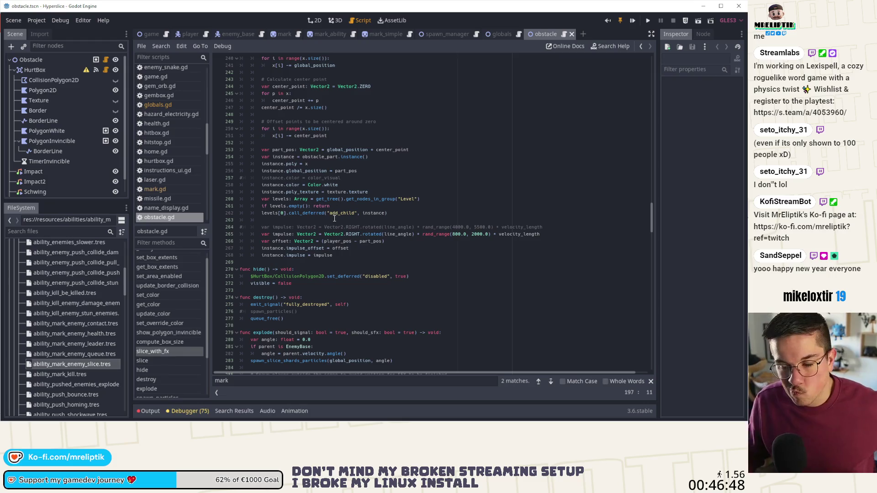
click(315, 20)
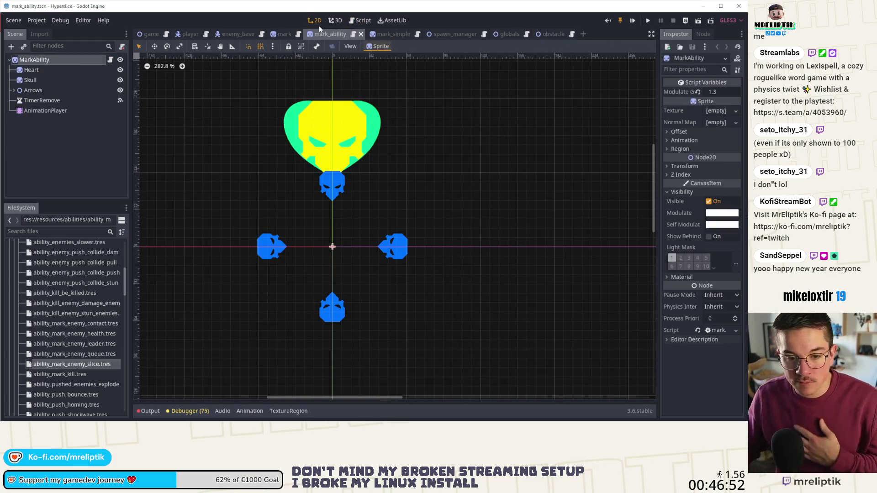
Step: Go through the mark, mark_ability and enemy_base scene tabs, then open spawn_manager and its script
click(282, 34)
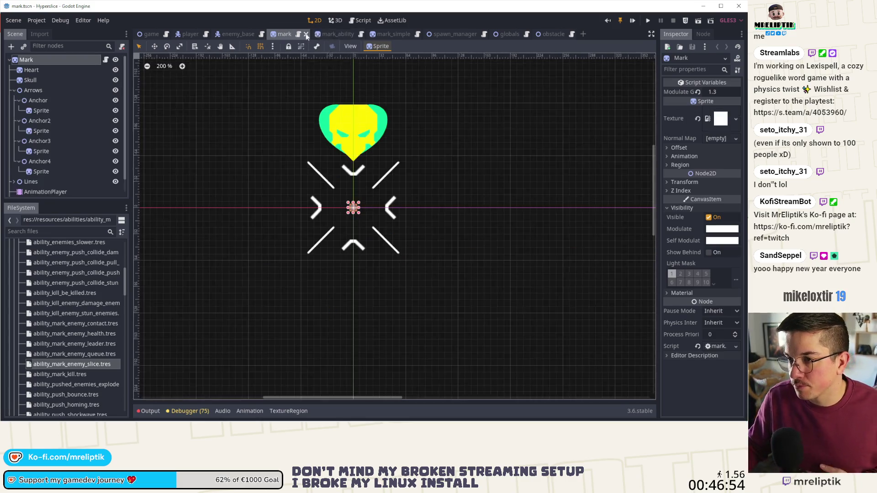
click(335, 34)
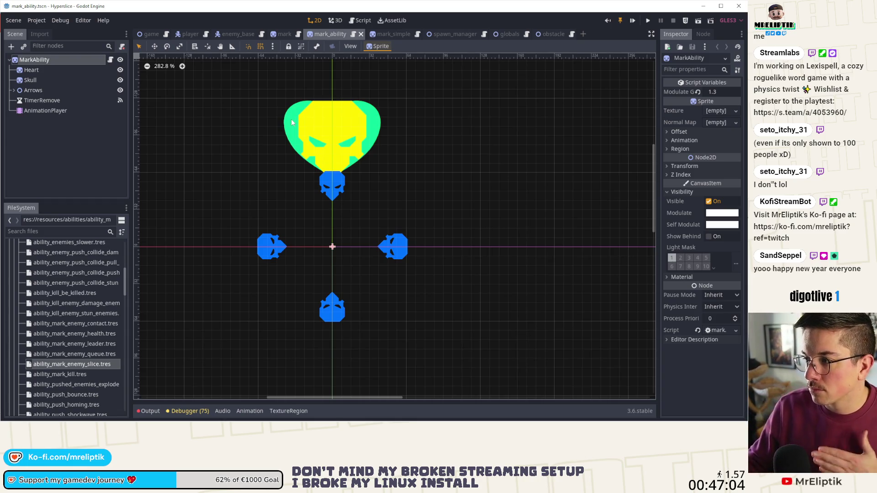
click(221, 34)
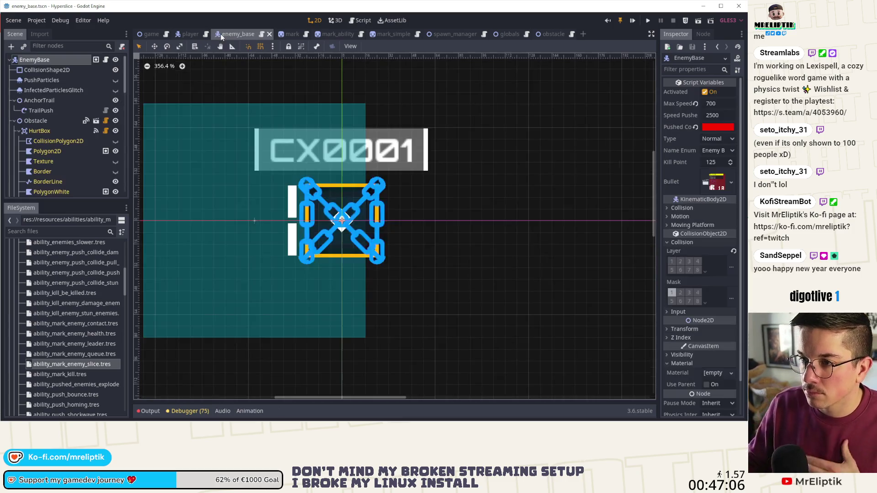
click(445, 35)
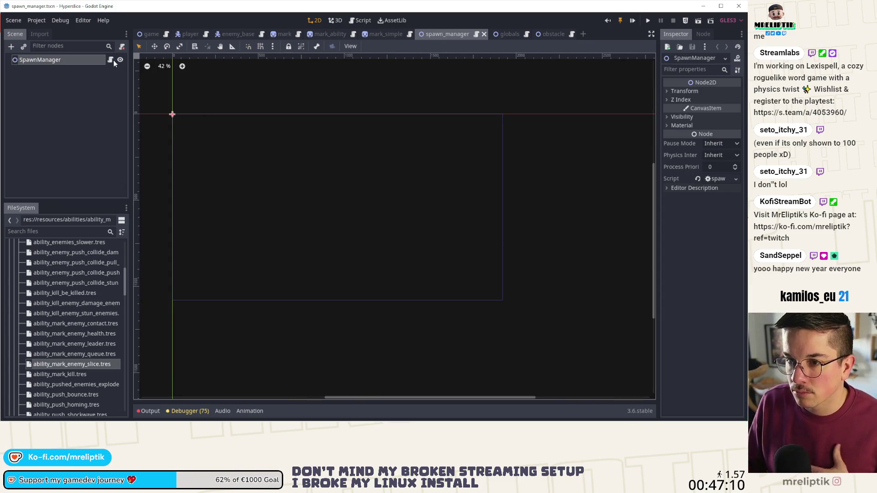
click(110, 59)
Step: Below the spawn_gemorb call, add UpgradeManager.player_has_ability_by_target(0, UpgradeEnum.TARGET_ABILITY.MARK_ENEMY_HEALTH)
click(334, 353)
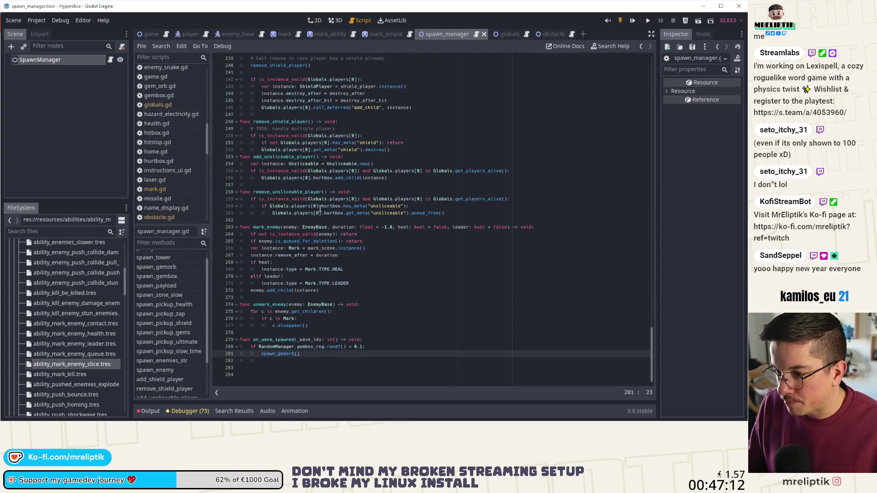
key(Down)
key(Return)
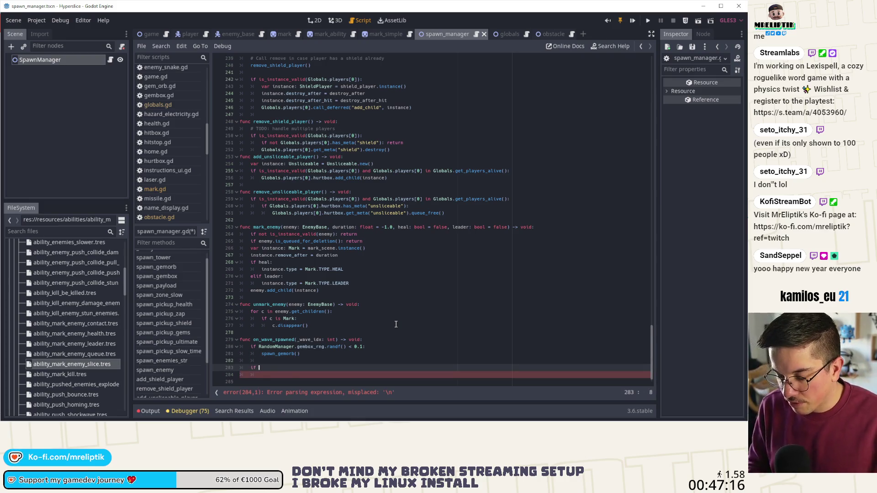
text(UpgradeMa)
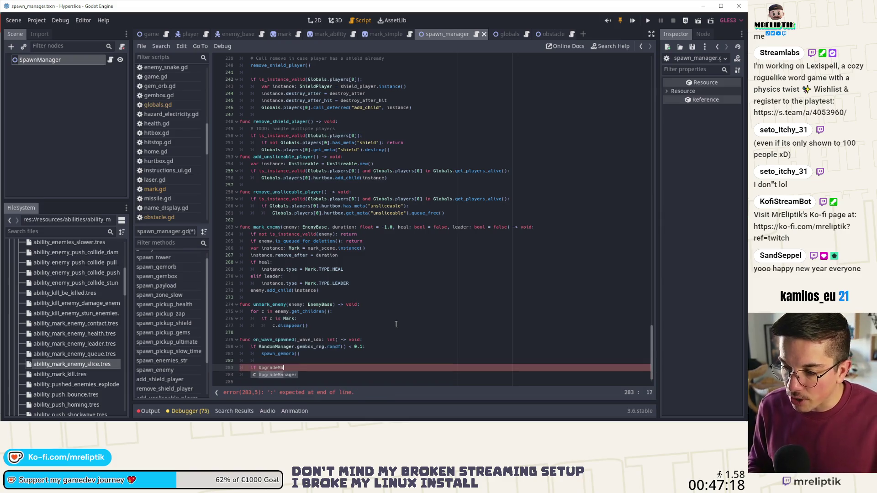
key(Return)
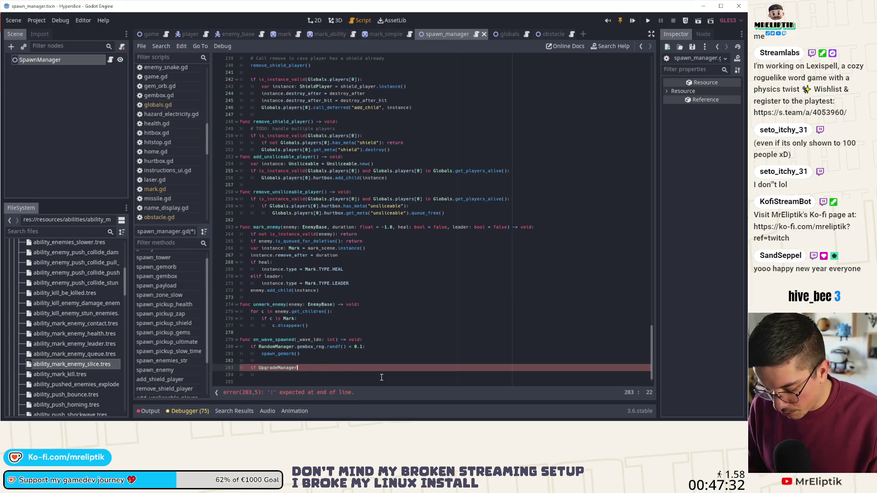
text(.player_has)
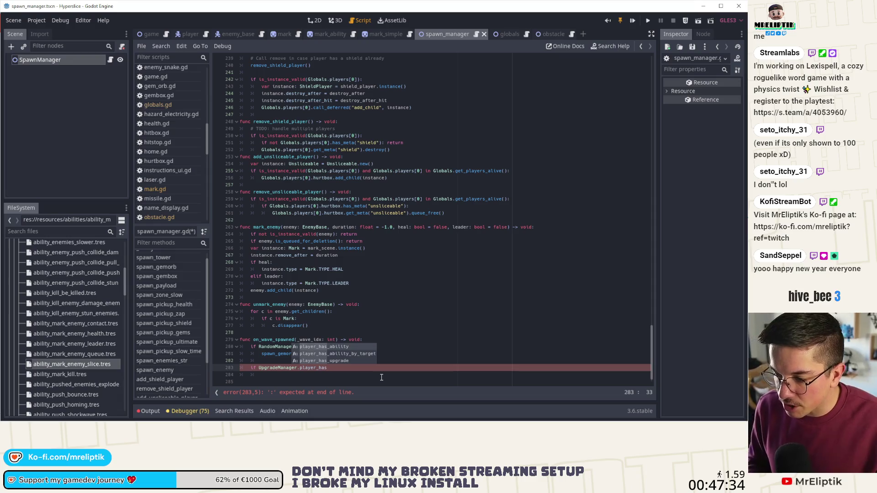
key(Down)
key(Return)
text(0, UPgrde)
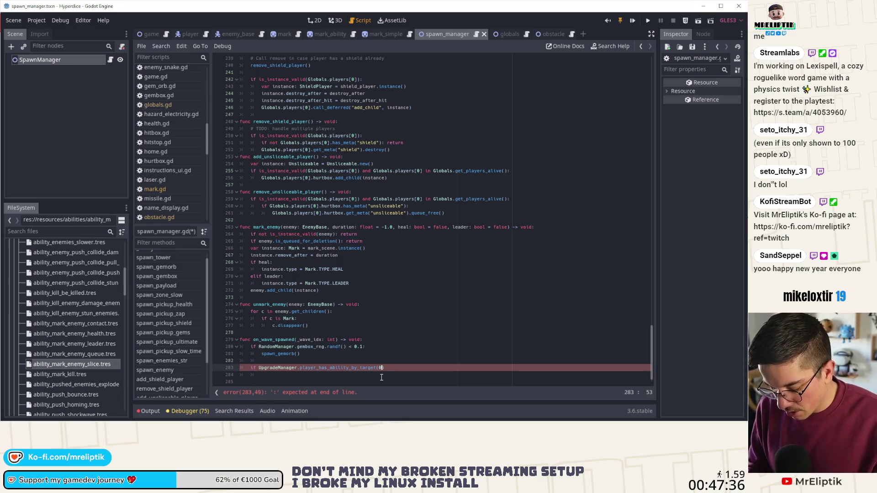
key(Down)
key(Down)
key(Down)
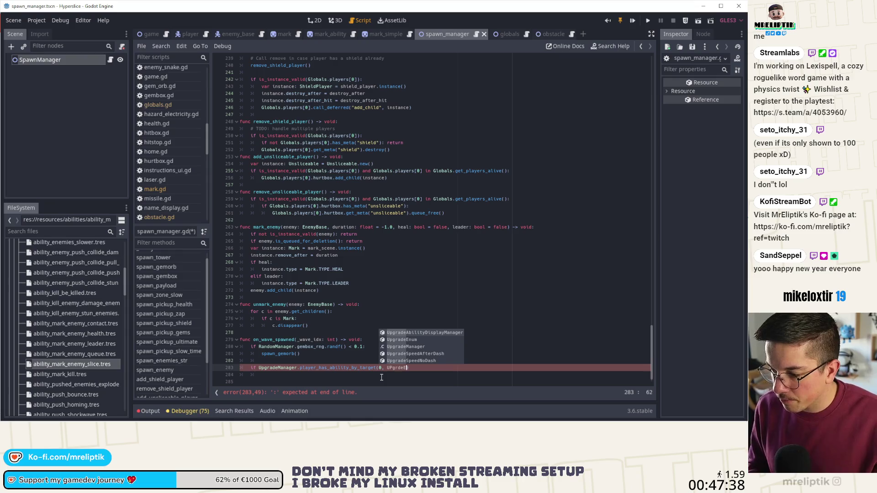
key(Return)
text(.)
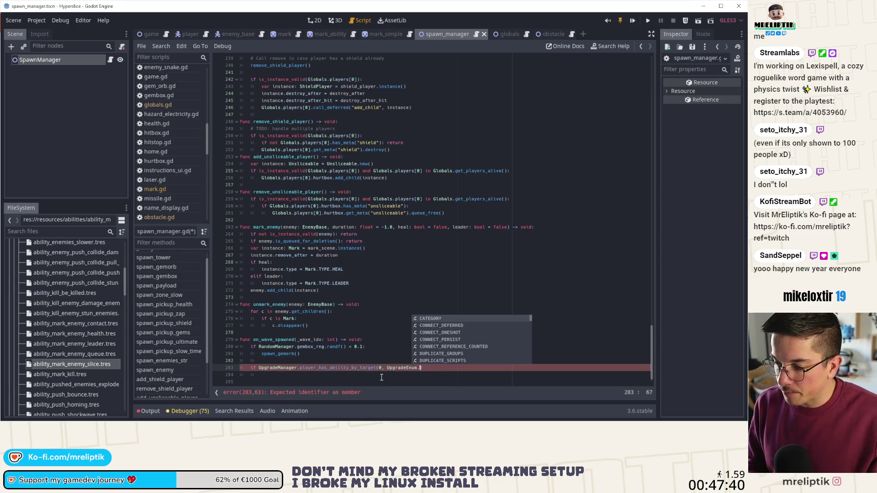
text(TARGET_ABILITY.)
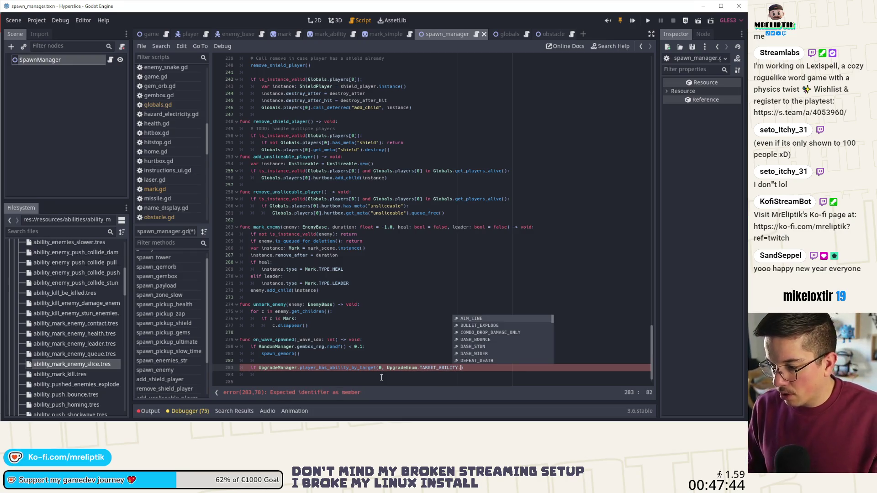
text(HEA)
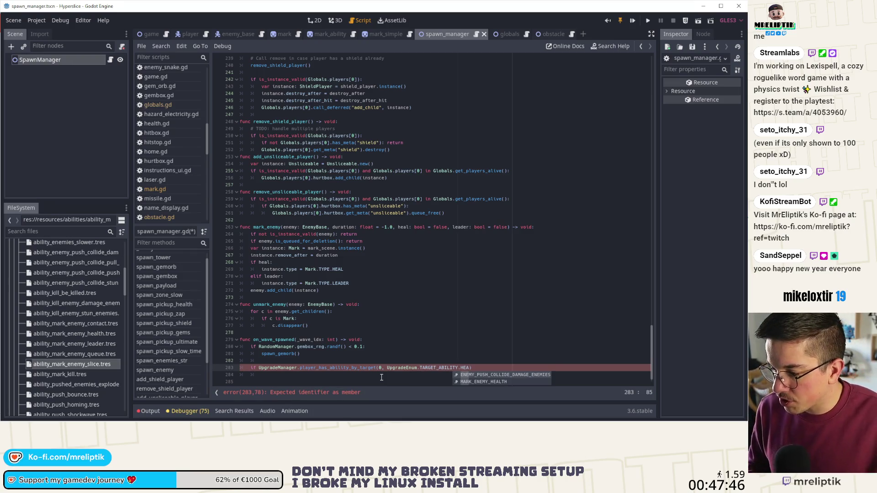
key(Down)
key(Return)
Step: Duplicate the health check line and begin changing its ability constant to another MARK_ value
key(ctrl+d)
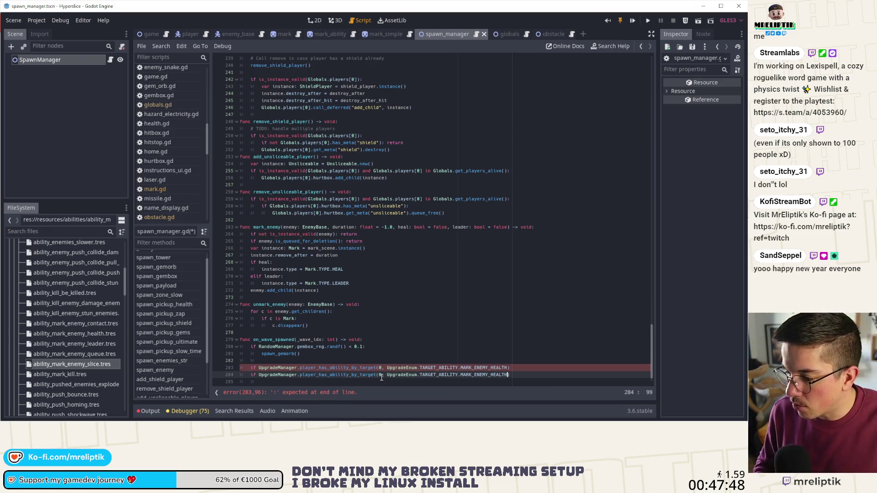
key(BackSpace)
key(BackSpace)
key(BackSpace)
text(L)
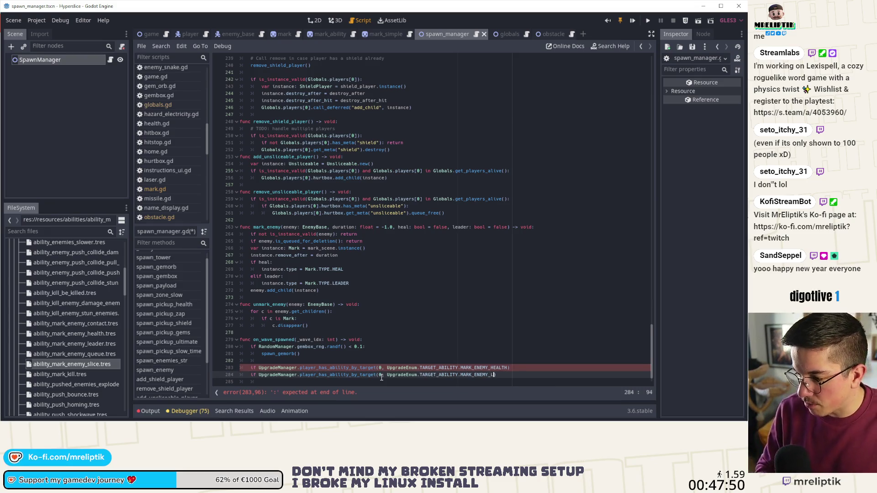
key(BackSpace)
key(BackSpace)
key(BackSpace)
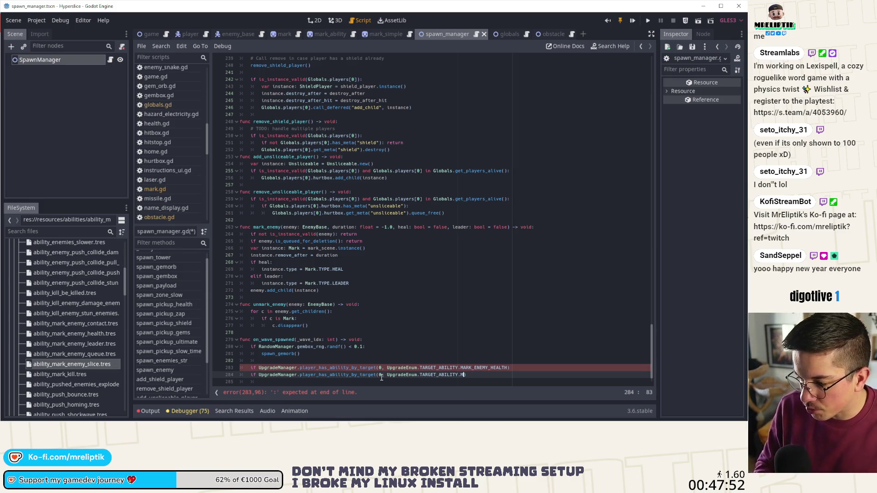
text(ARK)
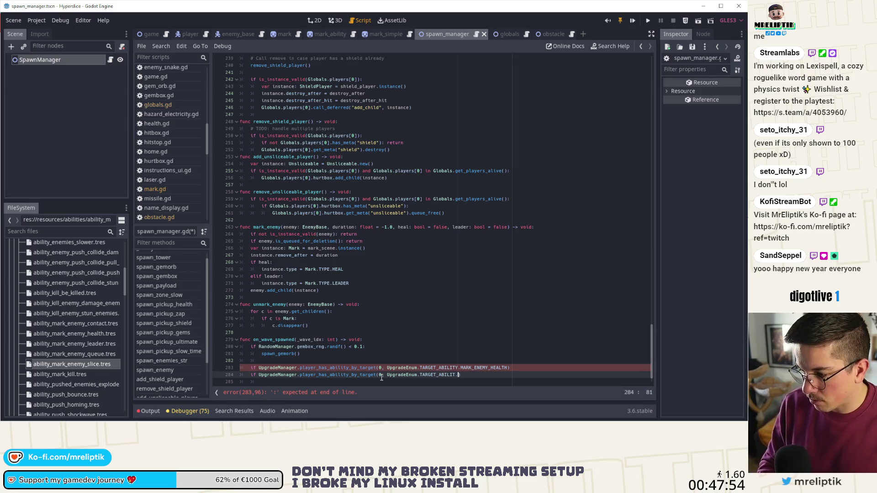
Step: Give the health check a pass body and turn the duplicated check into MARK_ENEMY_LEADER
click(520, 368)
key(Return)
text(pass)
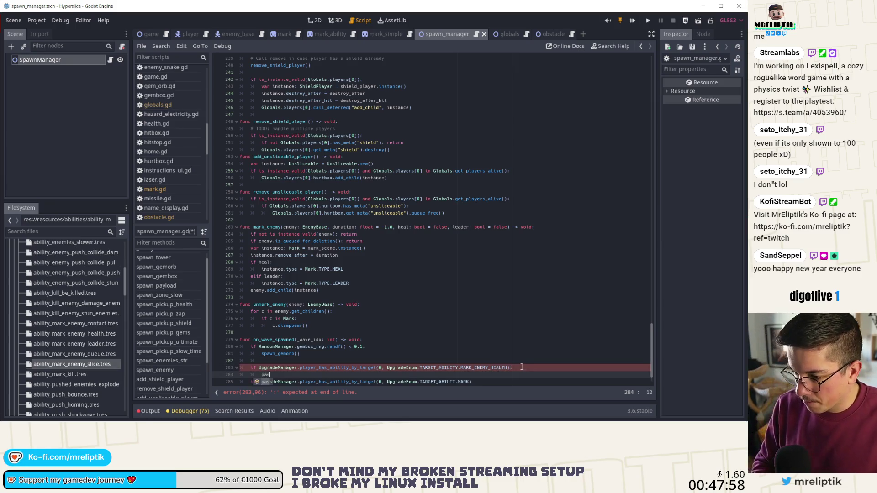
key(Down)
key(Down)
text(pass)
key(Up)
key(End)
text())
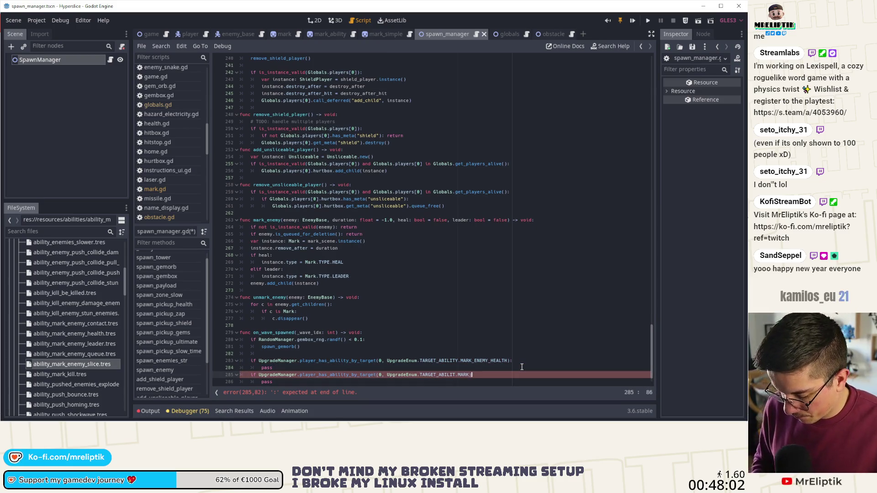
key(Left)
key(BackSpace)
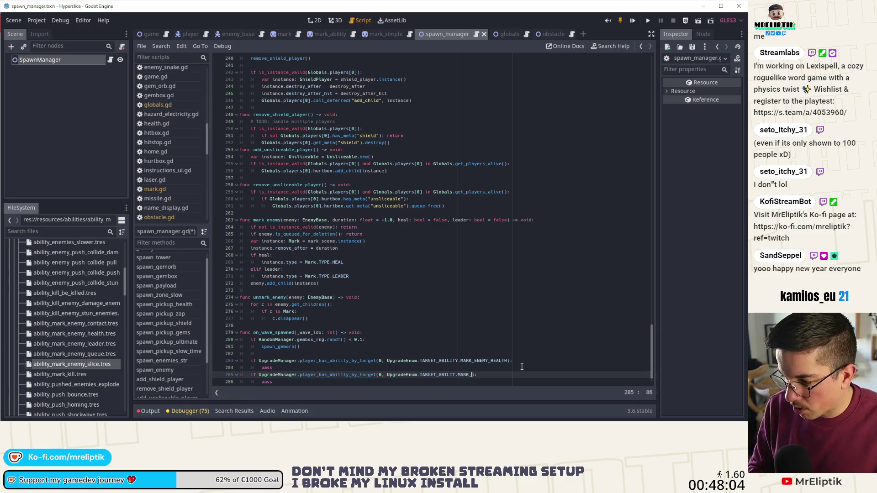
text(NEM)
key(BackSpace)
key(BackSpace)
key(BackSpace)
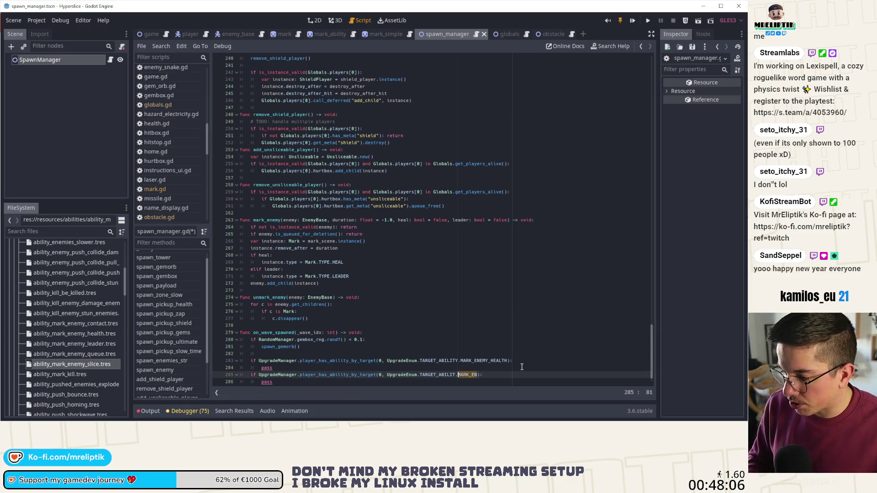
text(.)
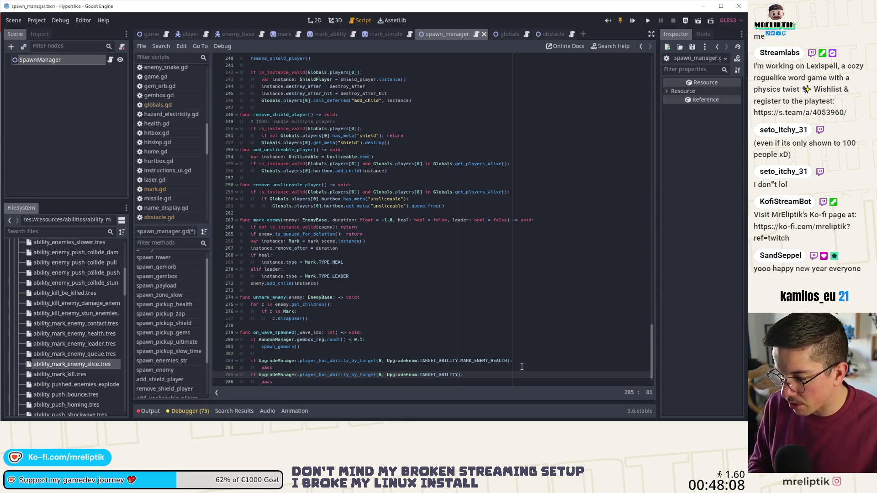
text(LEAD)
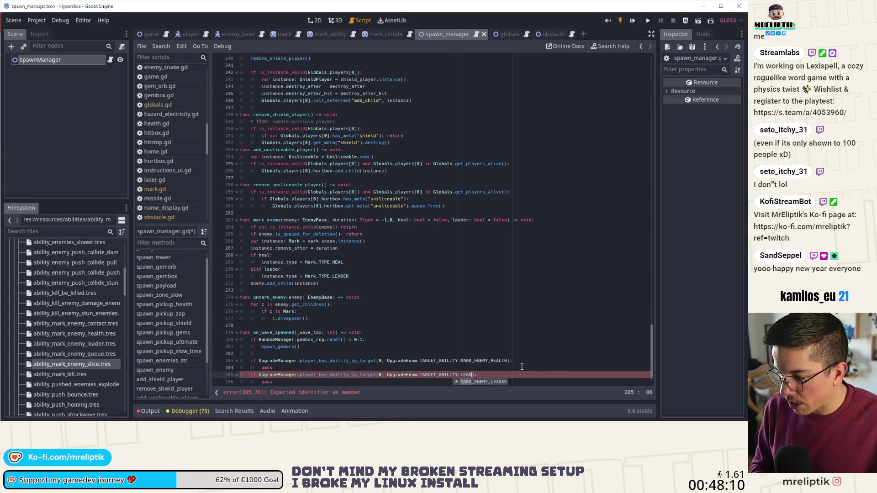
key(Return)
Step: Duplicate the leader check and give the copy a pass body
scroll(517, 369, down, 1)
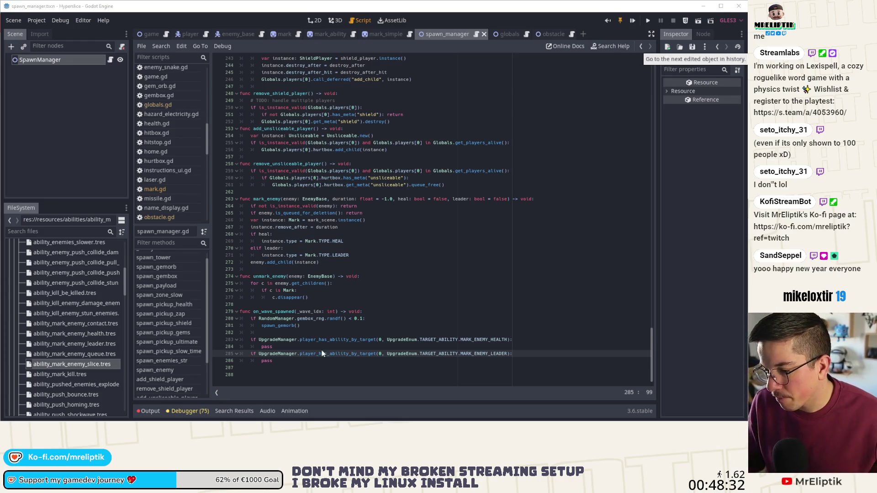
key(Up)
key(Down)
key(ctrl+b)
key(alt+Down)
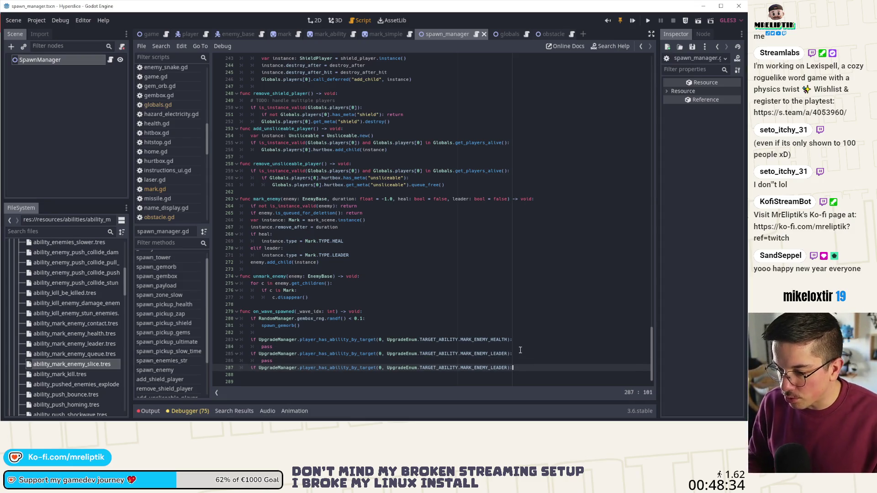
key(Return)
text(pass)
key(ctrl+s)
Step: Move the copied check to the top, change its constant to MARK_ENEMY_QUEUE, and save
key(Up)
key(Up)
key(Up)
key(Up)
key(Down)
key(Down)
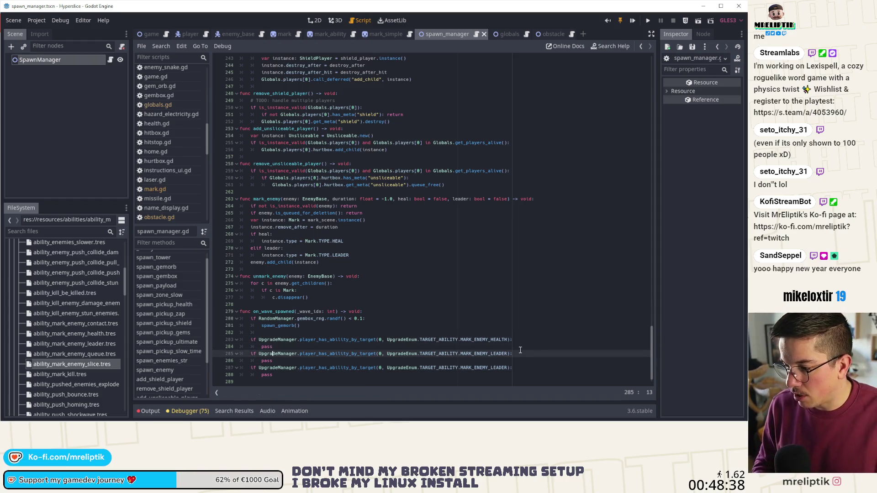
key(alt+Up)
key(alt+Up)
key(Down)
key(alt+Down)
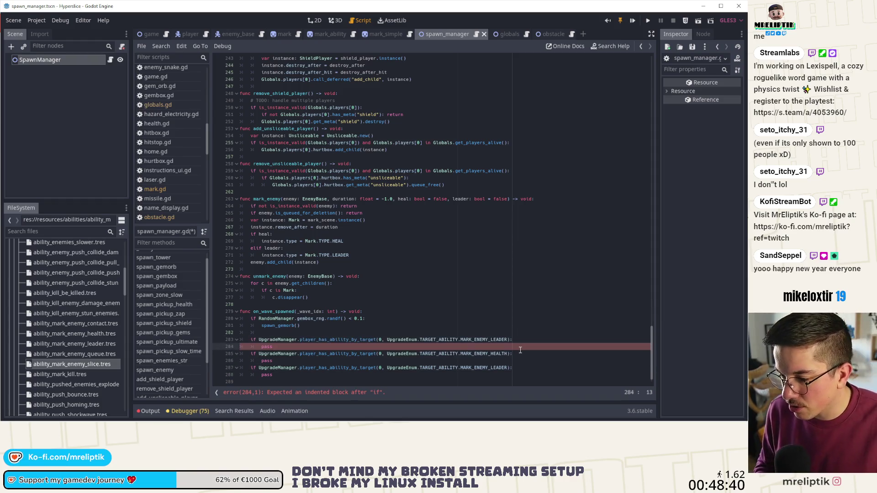
key(Up)
key(ctrl+Right)
key(ctrl+Right)
key(ctrl+Right)
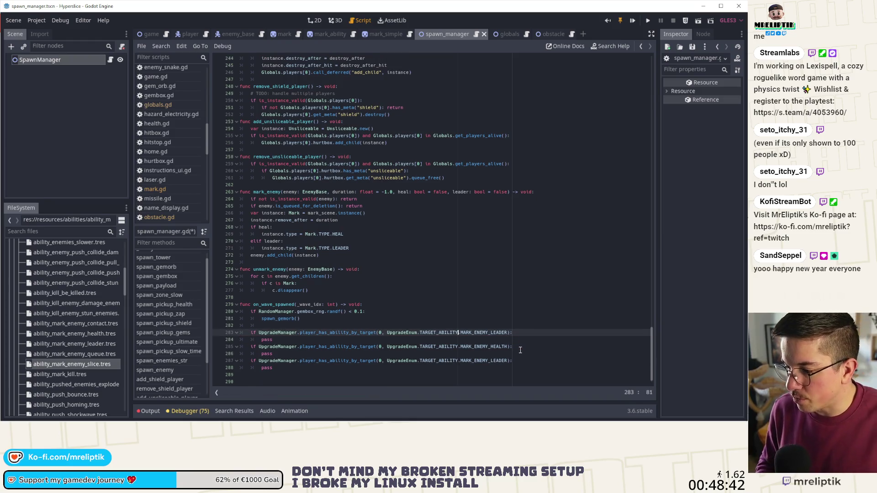
key(Left)
key(Left)
key(ctrl+shift+Left)
text(MARK)
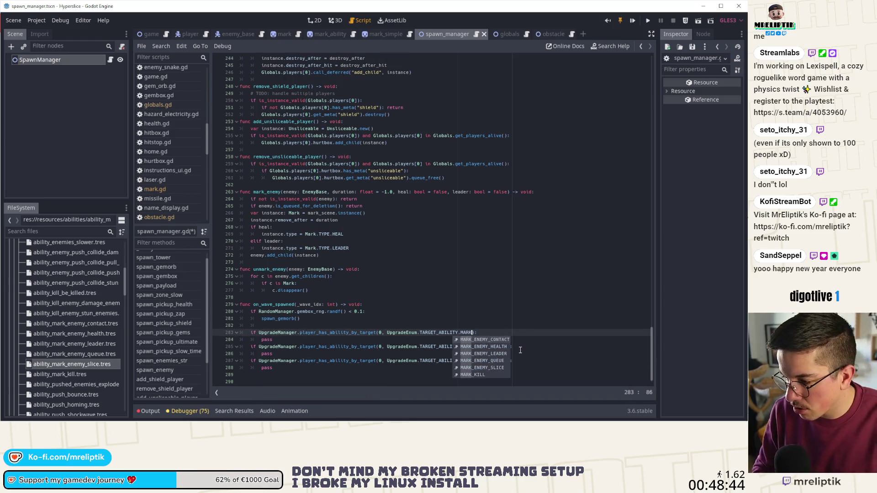
key(Down)
key(Down)
key(Down)
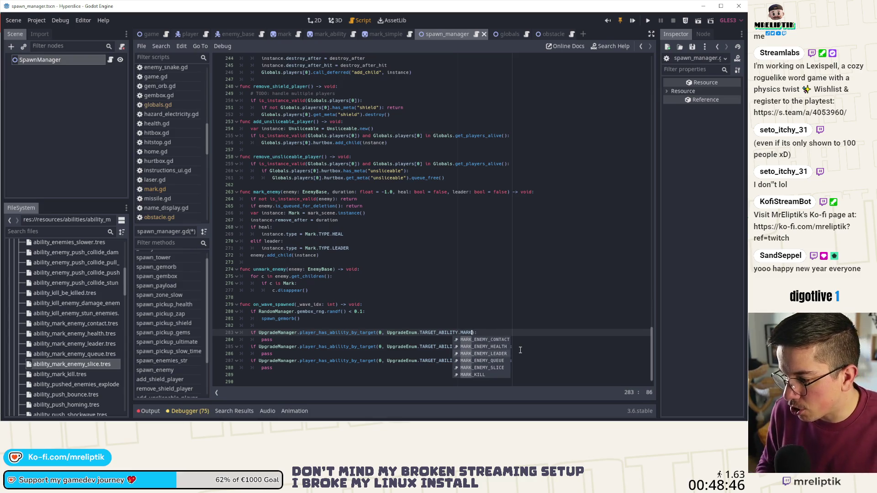
key(Return)
key(ctrl+s)
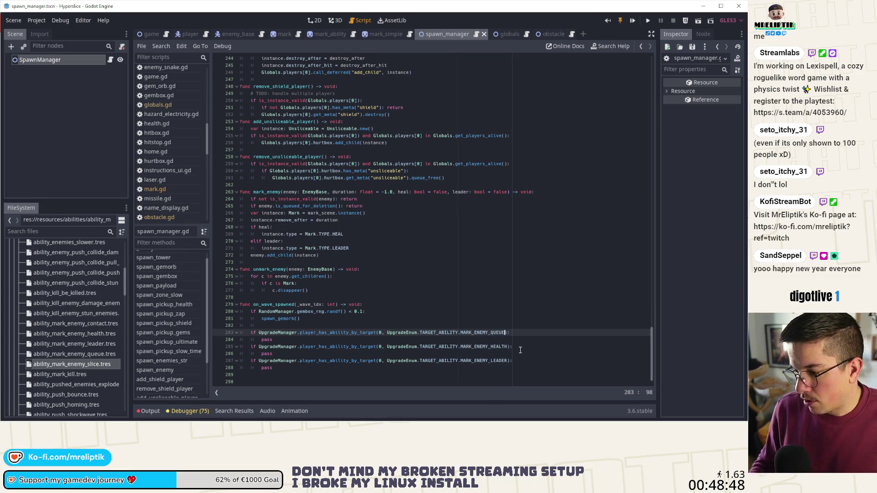
Step: Insert an empty line after remove_shield_player's destroy line
right_click(418, 352)
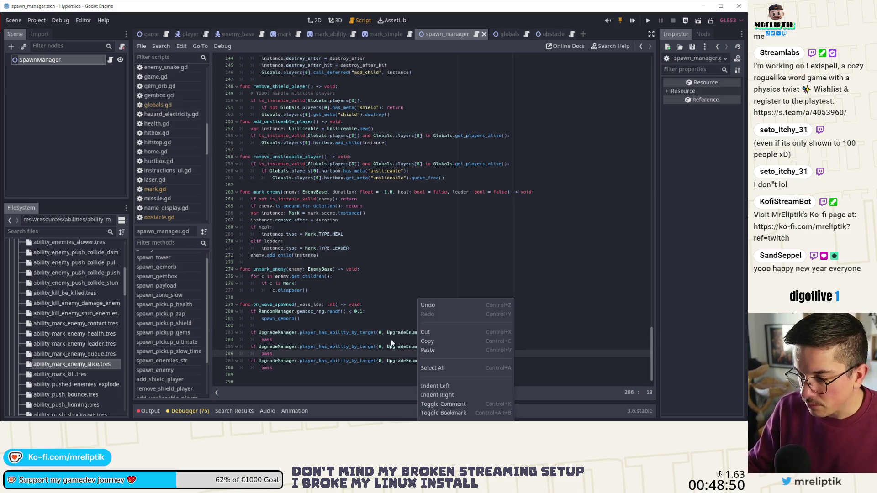
click(391, 340)
scroll(392, 340, down, 1)
mouse_move(224, 421)
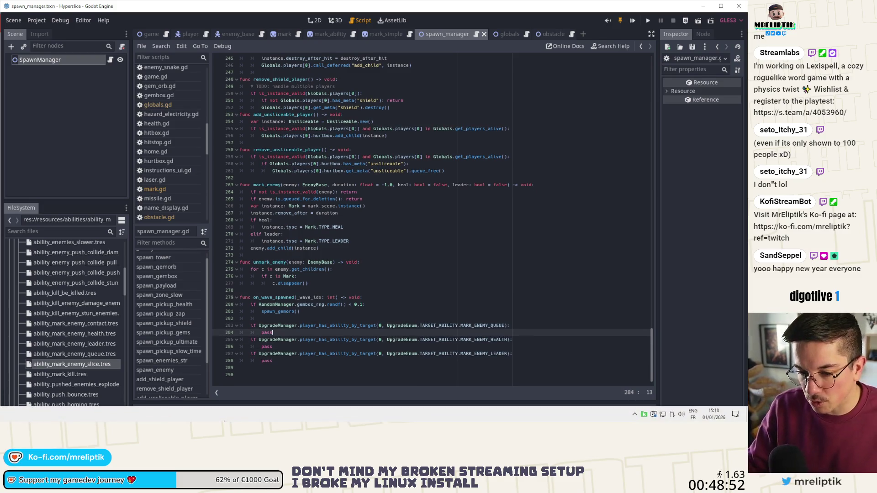
click(634, 415)
click(634, 417)
click(461, 234)
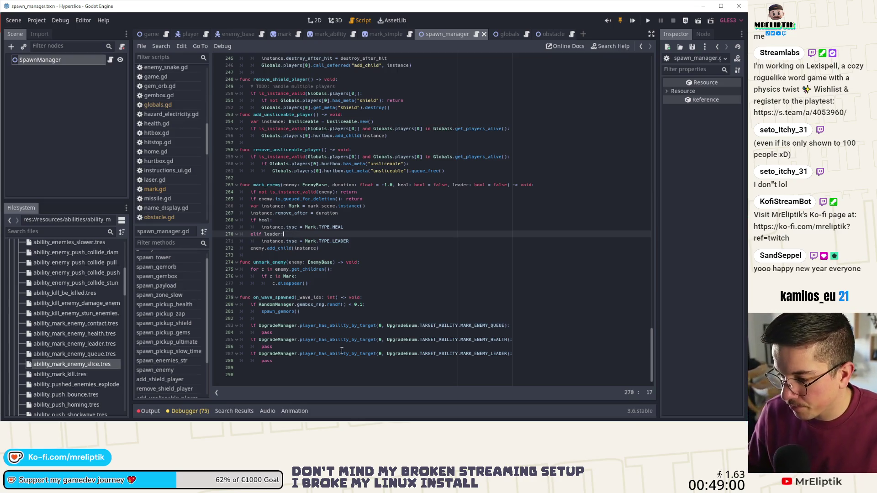
double_click(311, 339)
click(312, 332)
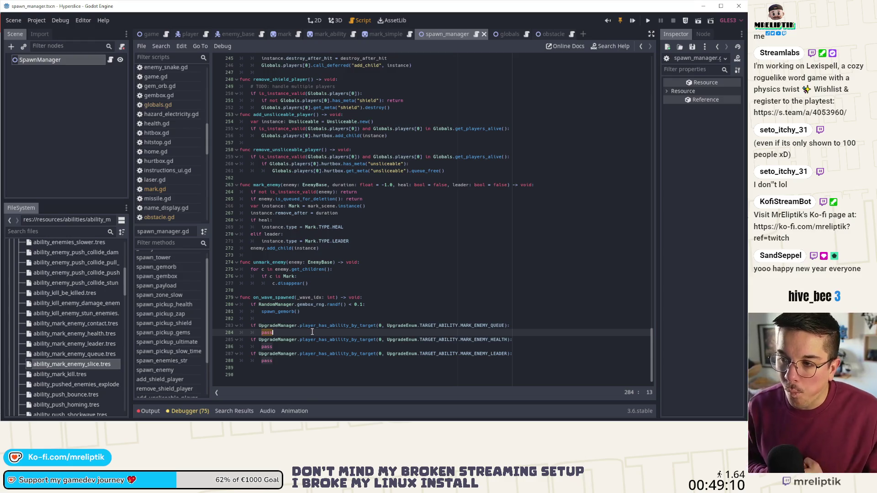
click(370, 114)
key(Up)
key(End)
key(Return)
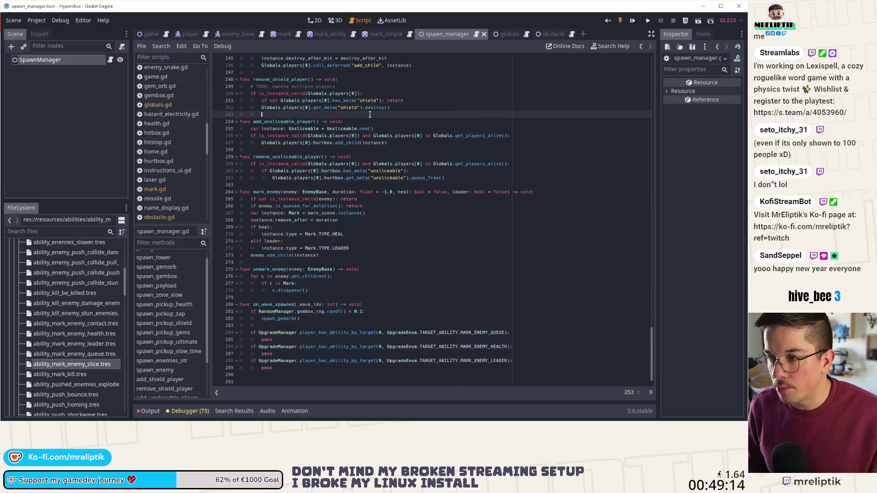
scroll(370, 115, up, 5)
scroll(354, 172, up, 8)
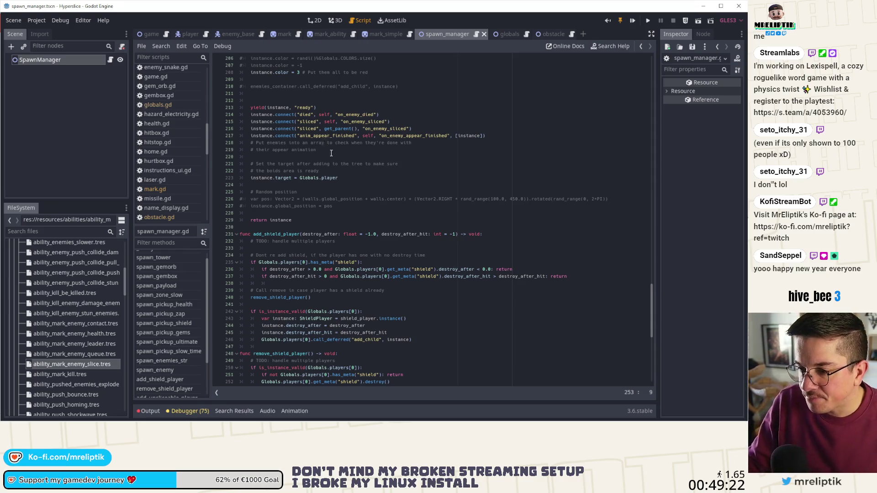
scroll(330, 151, down, 4)
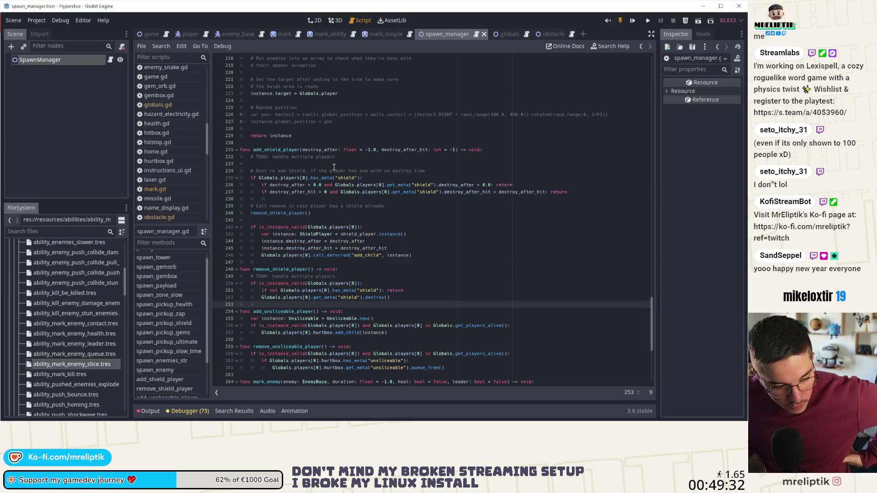
scroll(315, 148, down, 9)
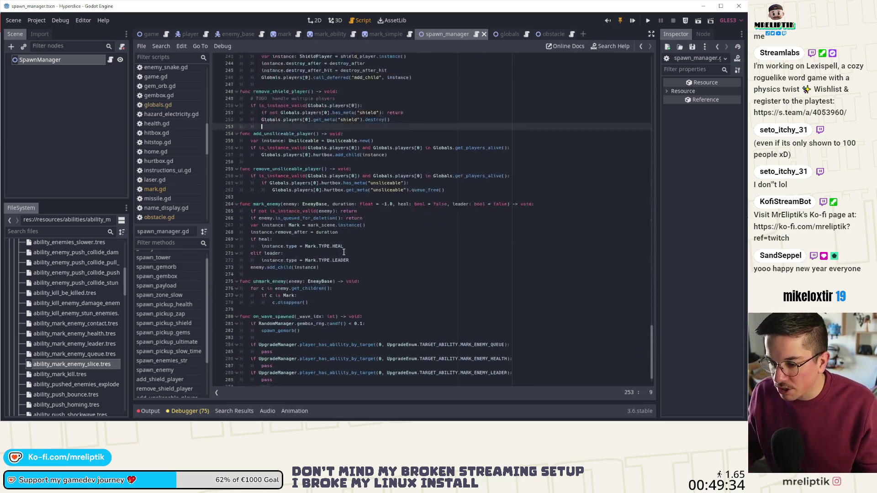
click(273, 372)
Step: Add a new function 'func on_enemy_marked_queue_sliced() -> void:' with a pass body
text(func on_wave)
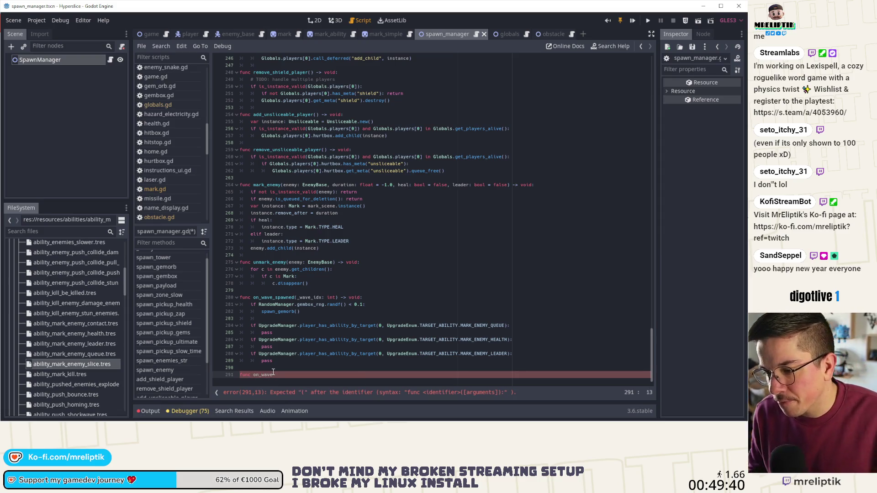
key(BackSpace)
key(BackSpace)
key(BackSpace)
key(BackSpace)
text(enemy_marked)
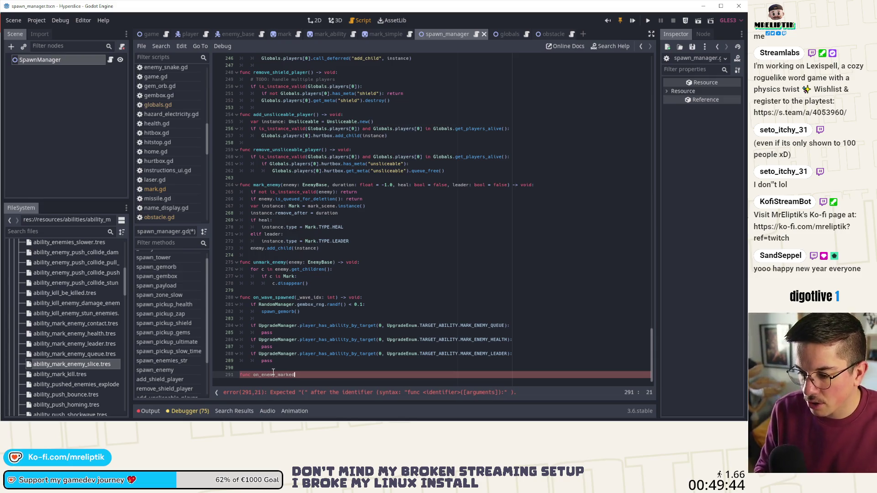
text(_queue_)
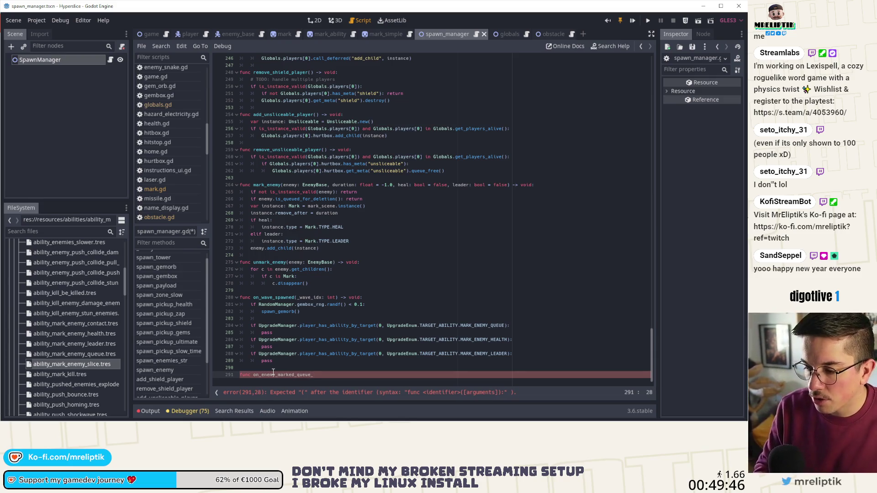
text(slice)
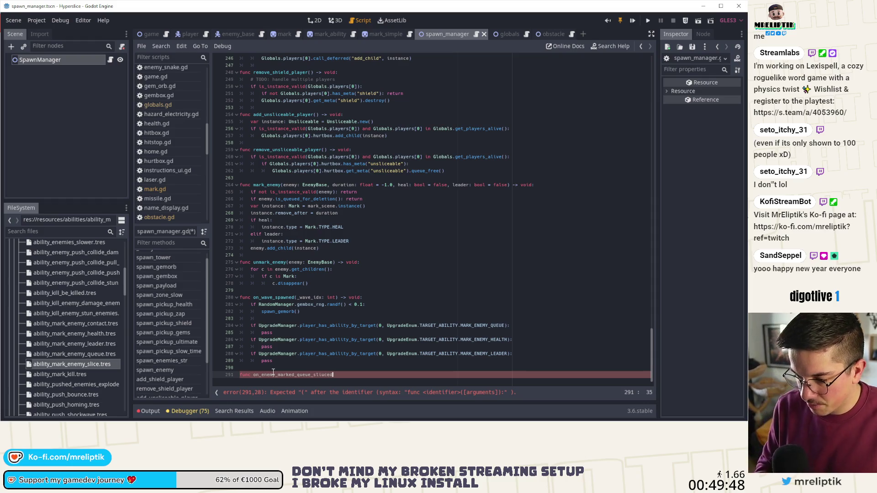
text(d())
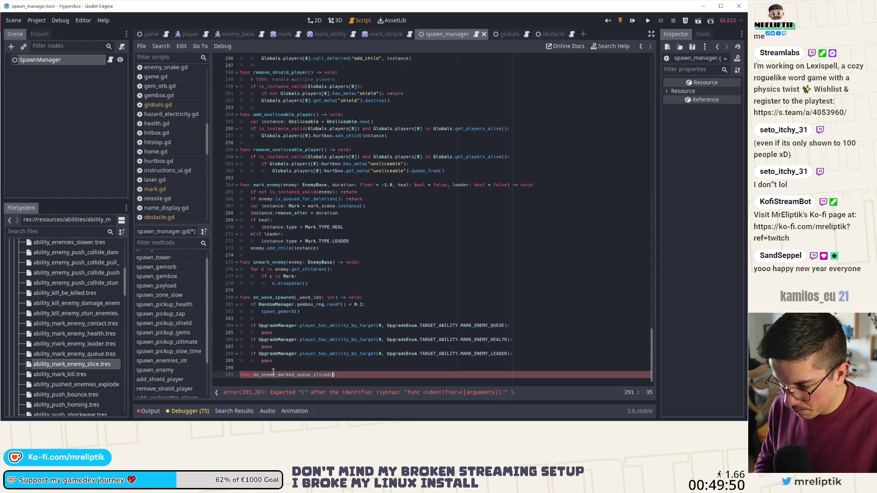
text( -> v)
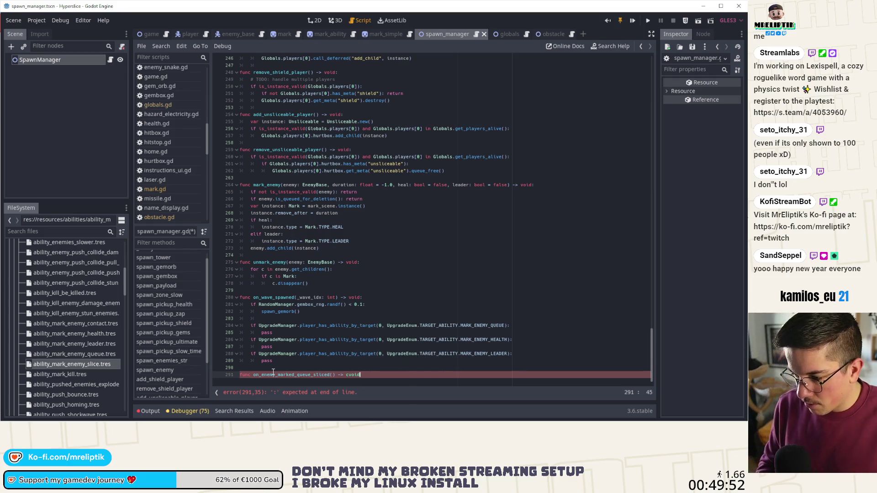
key(Return)
text(:)
key(Return)
text(pass)
Step: Add an 'enemy: EnemyBase' parameter inside the new function's parentheses
key(Up)
text(()
key(Right)
key(Right)
key(Right)
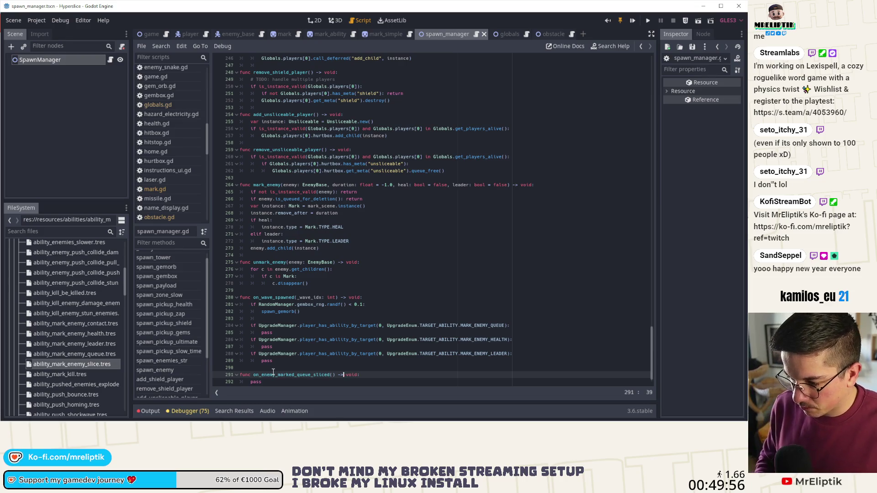
key(Left)
text(nemy: Enemy)
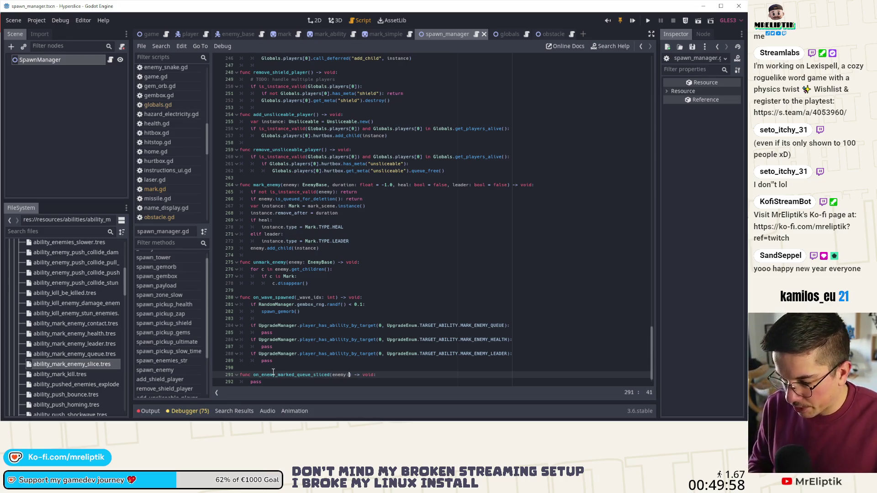
text(B)
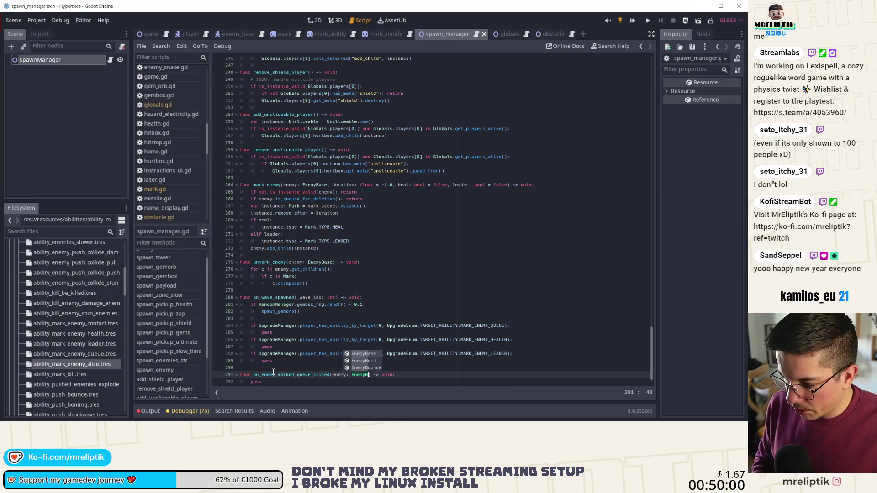
key(Return)
scroll(330, 250, down, 1)
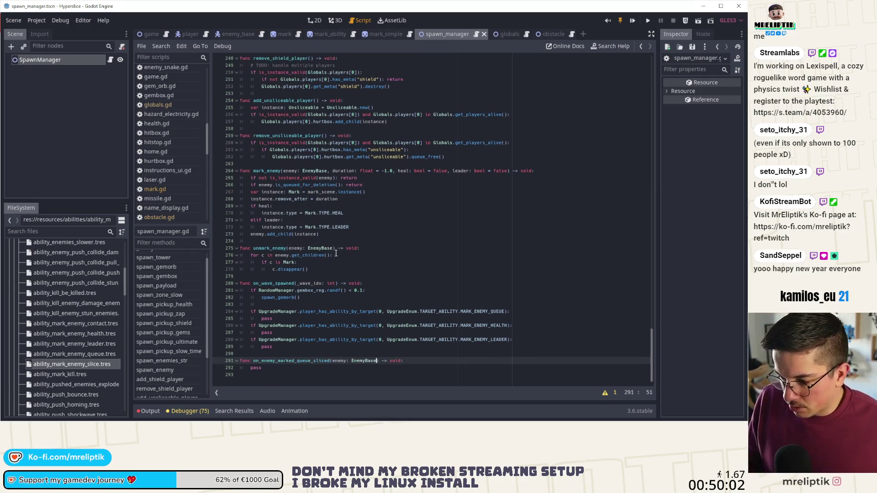
click(304, 371)
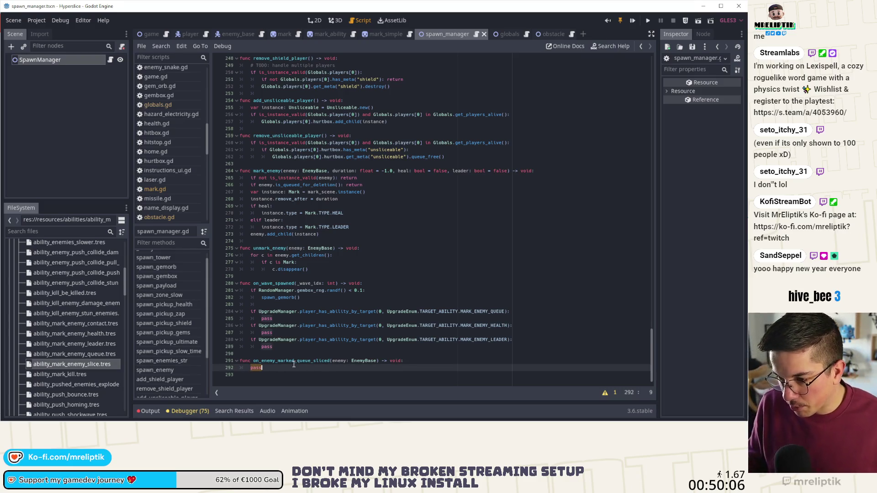
Step: Replace pass in the MARK_ENEMY_QUEUE branch with Globals.get_random_enemy() and save spawn_manager.gd
double_click(267, 170)
double_click(301, 320)
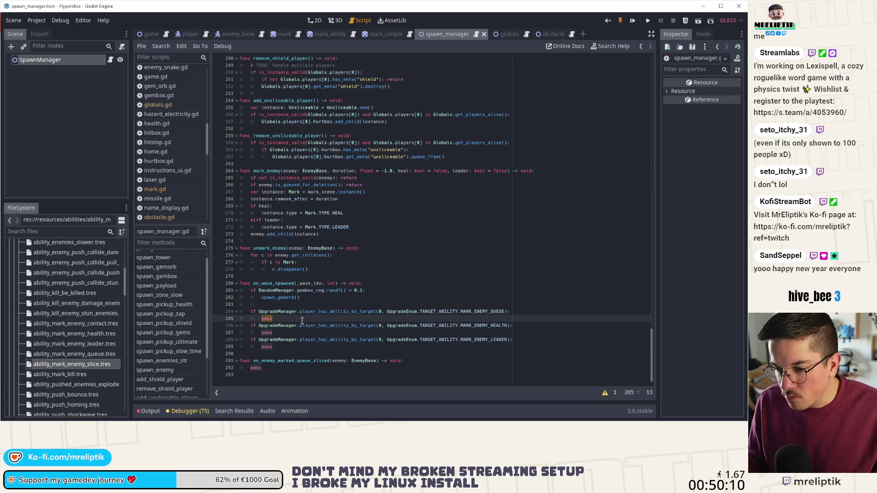
text(Global)
text(s.)
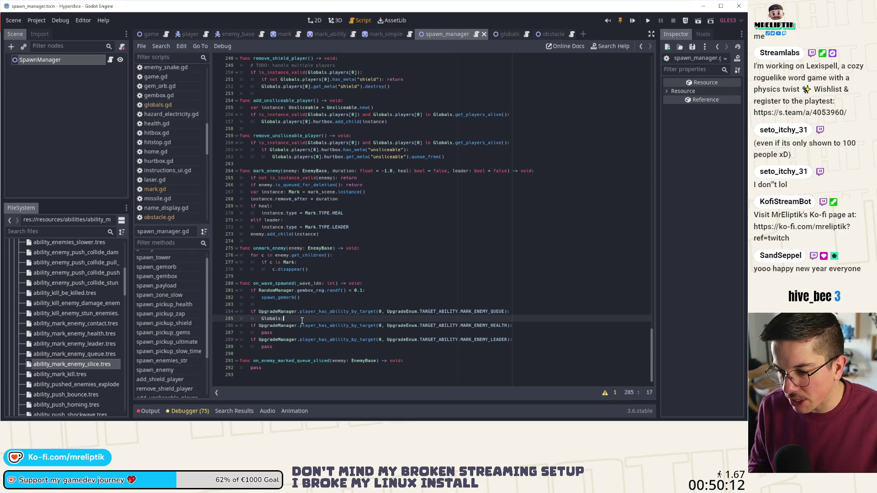
text(.get_rand)
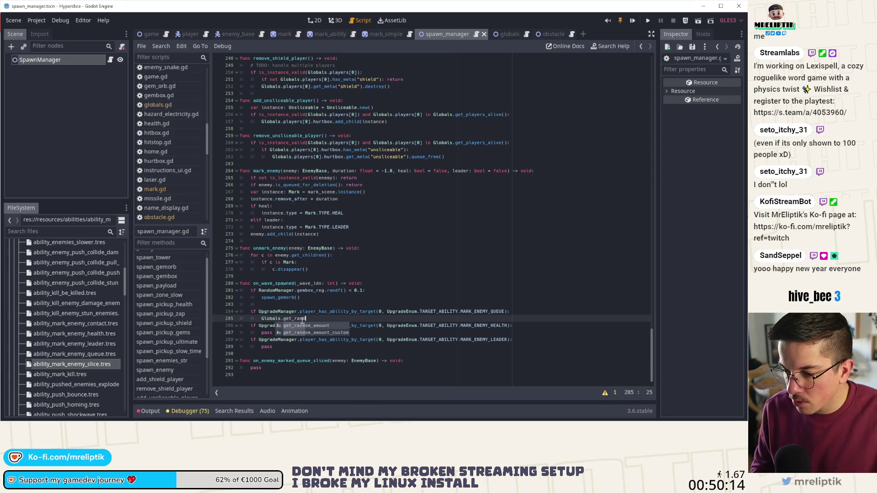
text(om_enemy()
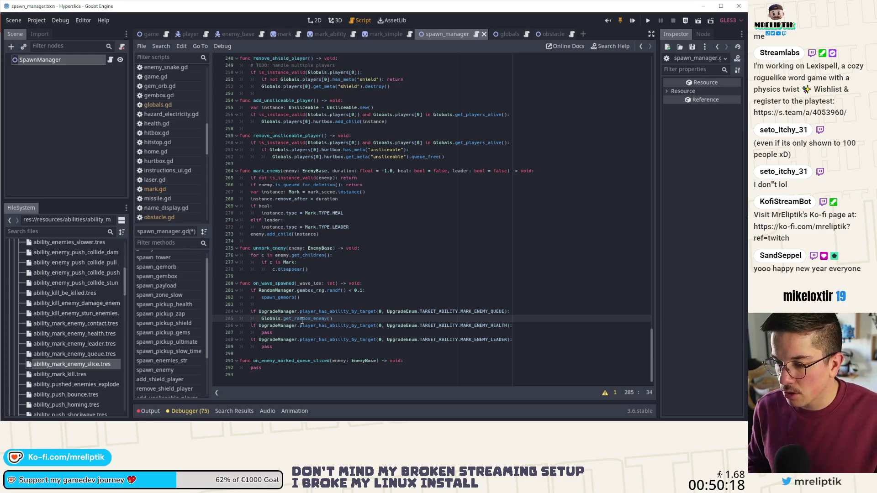
key(ctrl+s)
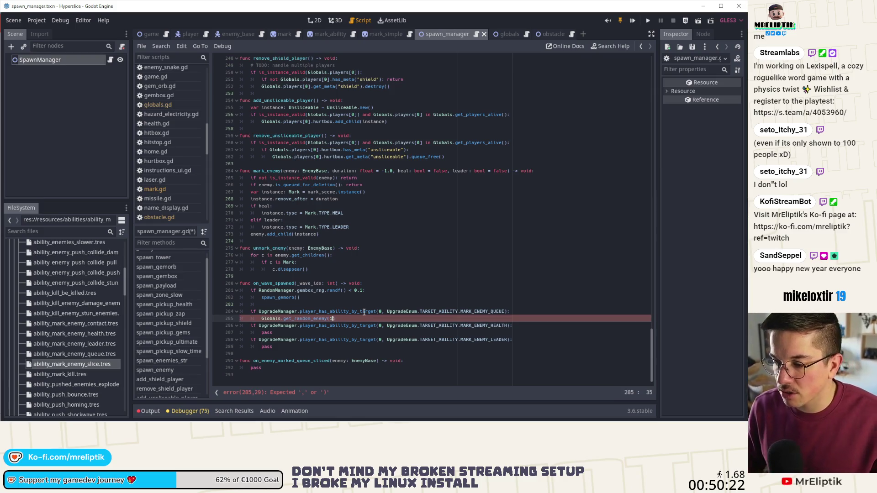
key(ctrl+s)
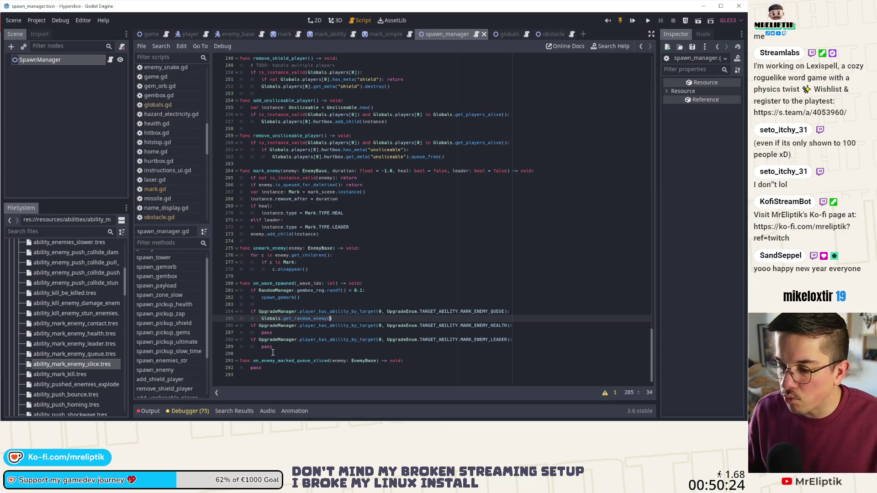
Step: Assign the call to 'var enemy: EnemyBase =' on line 285, then switch to globals.gd
click(260, 319)
text(var e)
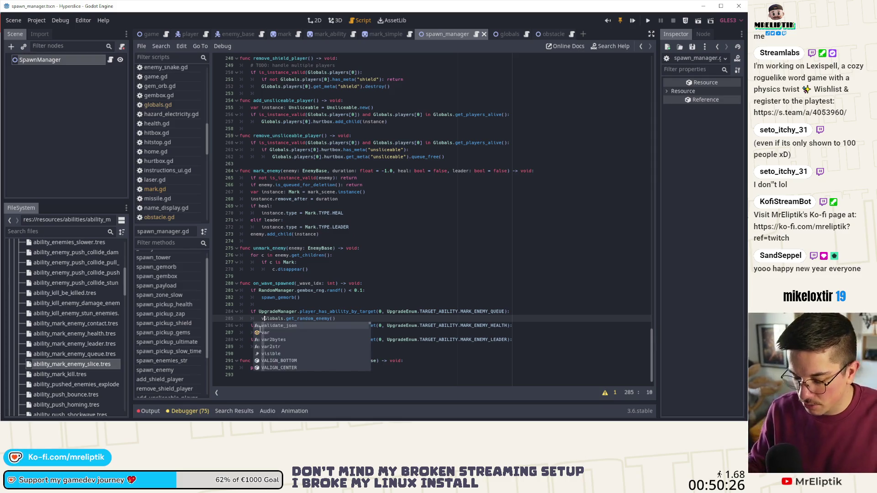
text(nemy: )
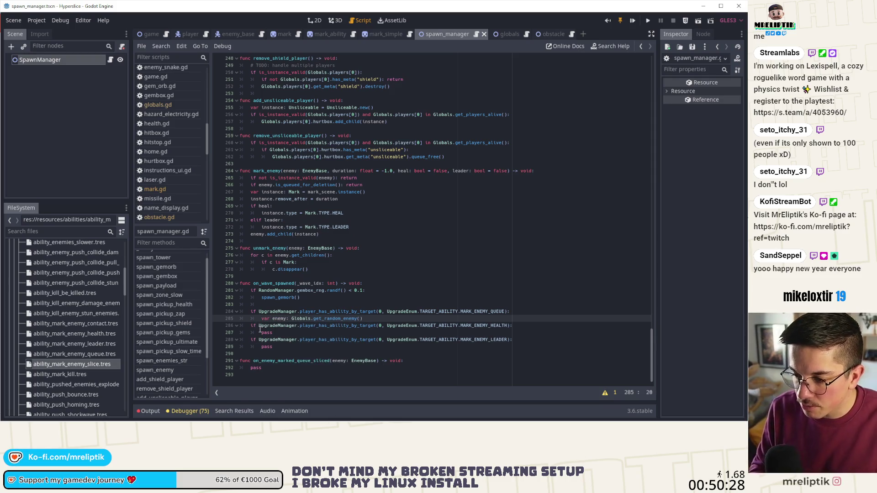
text(EnemyBase =)
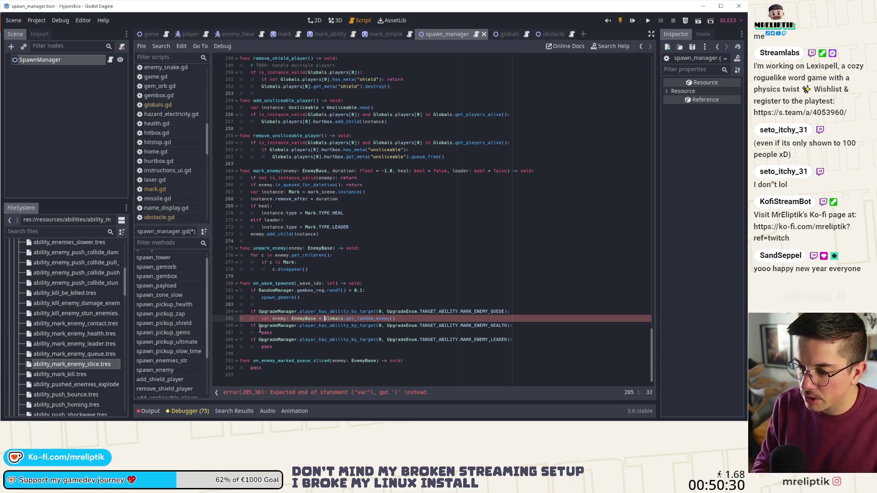
key(ctrl+Right)
key(ctrl+Right)
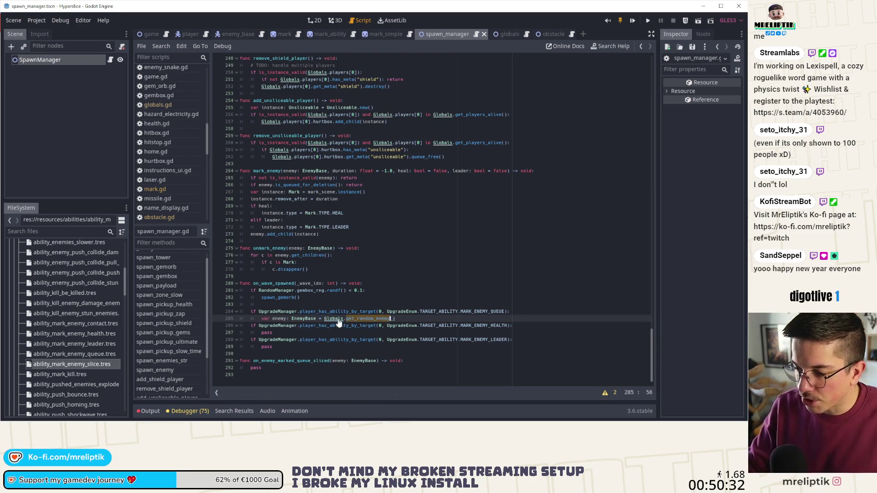
ctrl+click(337, 322)
Step: Add a stub 'func get_random_enemy() -> EnemyBase:' with pass above damage_enemies and save
scroll(157, 356, down, 1)
scroll(153, 307, down, 6)
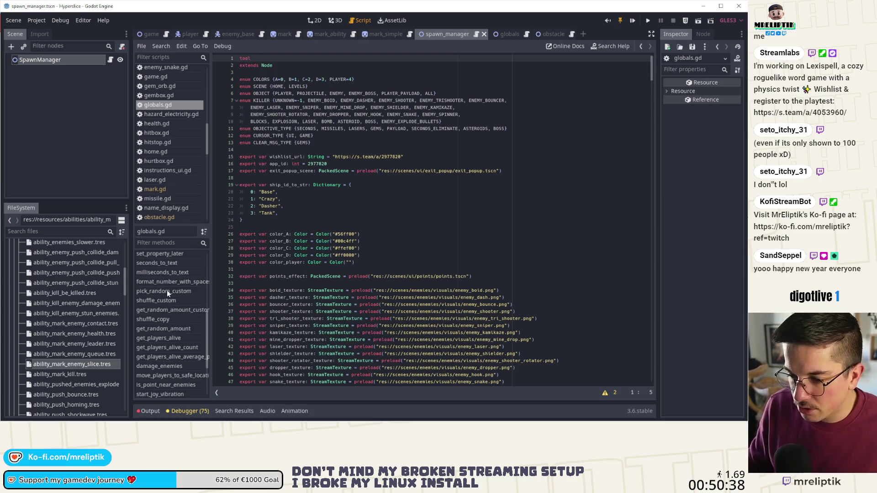
scroll(171, 311, down, 2)
scroll(179, 337, down, 2)
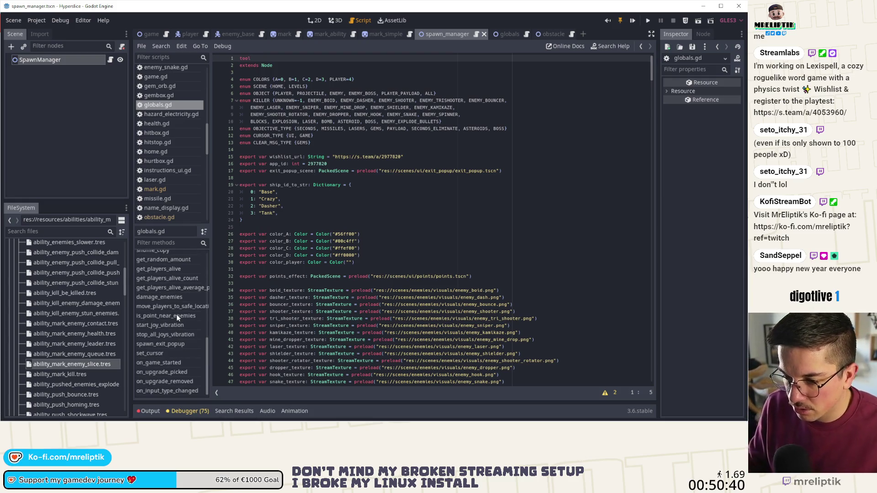
click(176, 298)
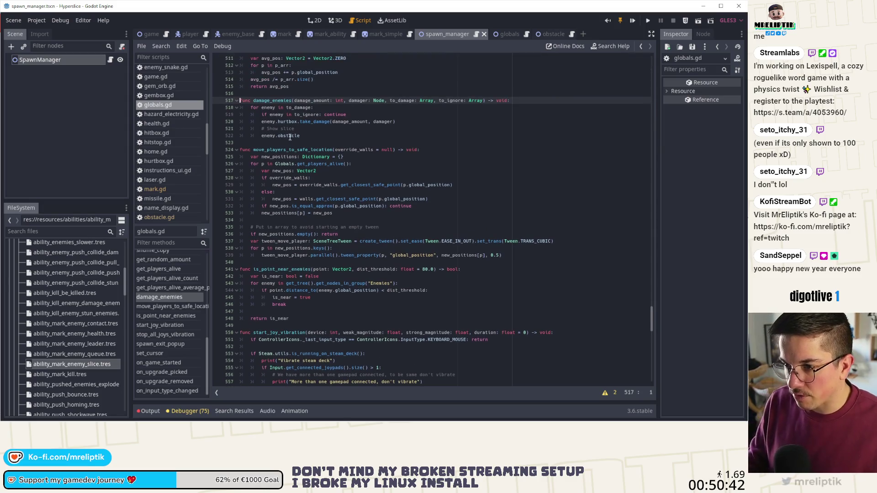
click(276, 93)
key(Return)
key(Return)
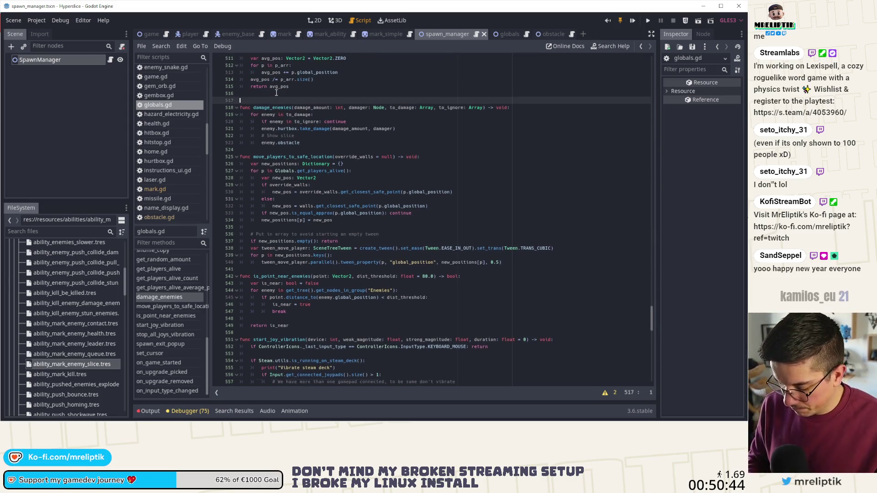
key(Up)
text(func get_random_enemy() -> )
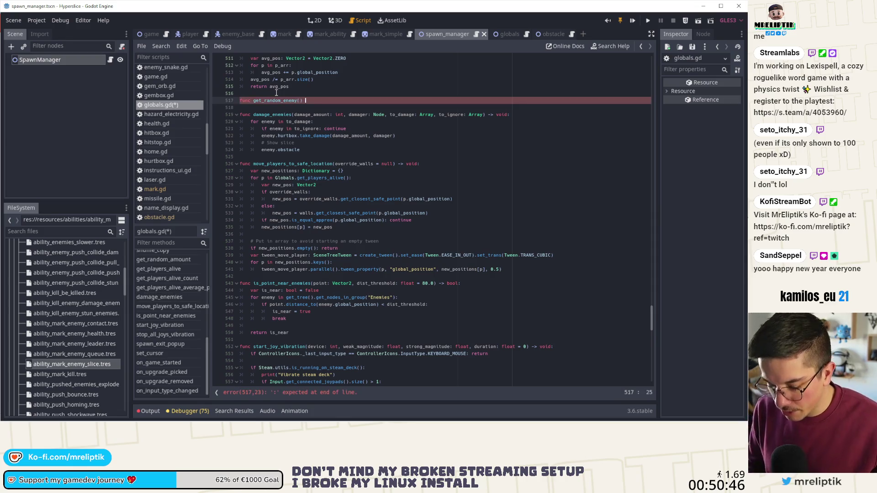
text(EnemyBase:)
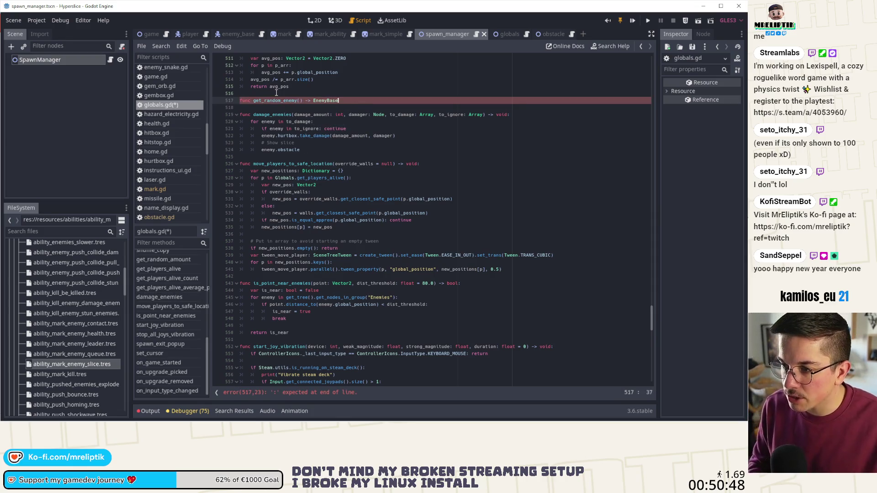
key(Return)
text(pass)
key(ctrl+s)
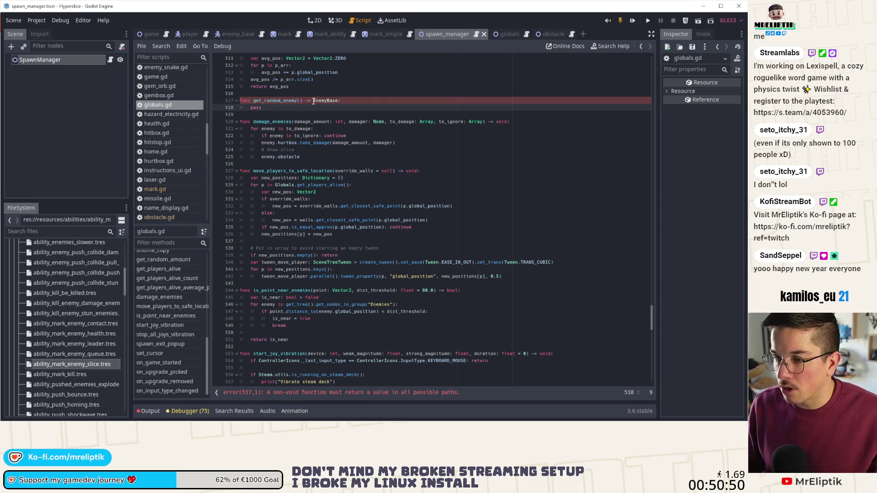
Step: Collect the group into 'var enemies: Array = get_tree().get_nodes_in_group("Enemies")'
text(get_tree().)
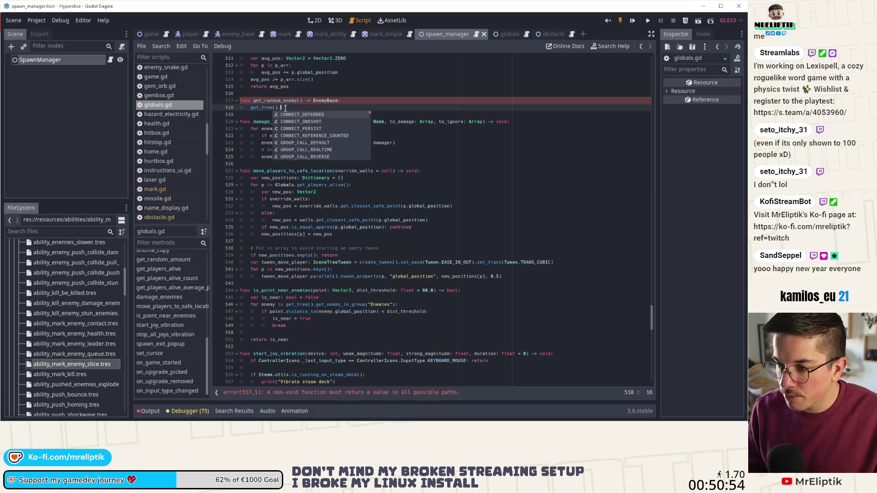
text(get_node)
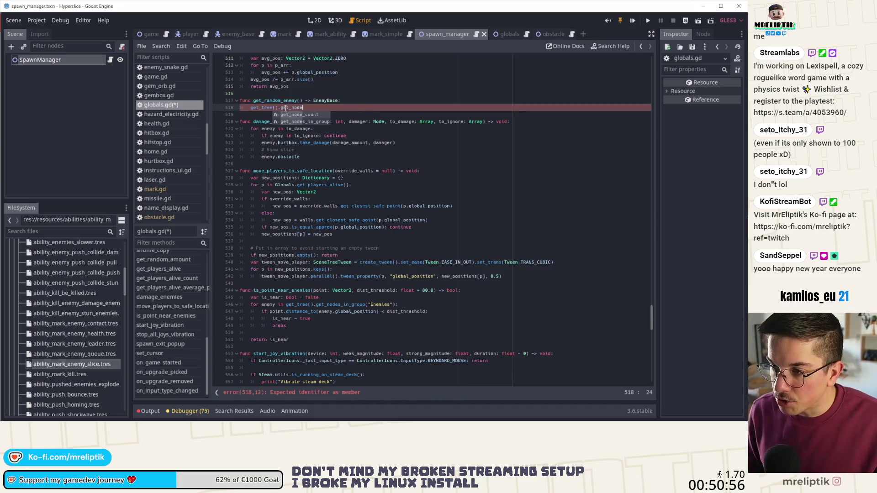
text(s_in_group(")
text(Enemies)
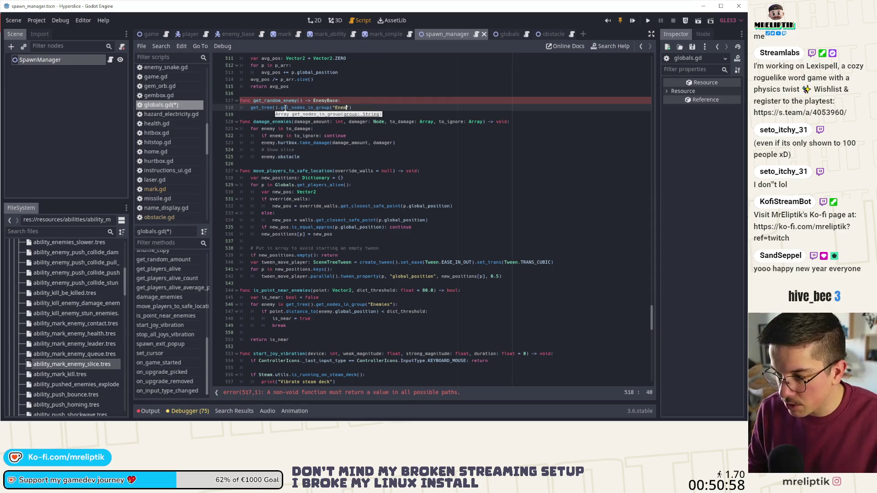
click(282, 107)
key(Home)
key(ctrl+s)
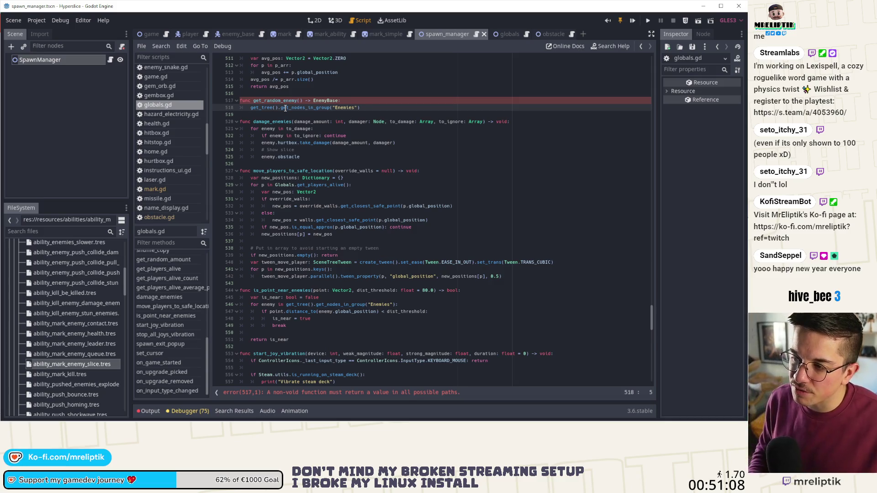
text(var enemies)
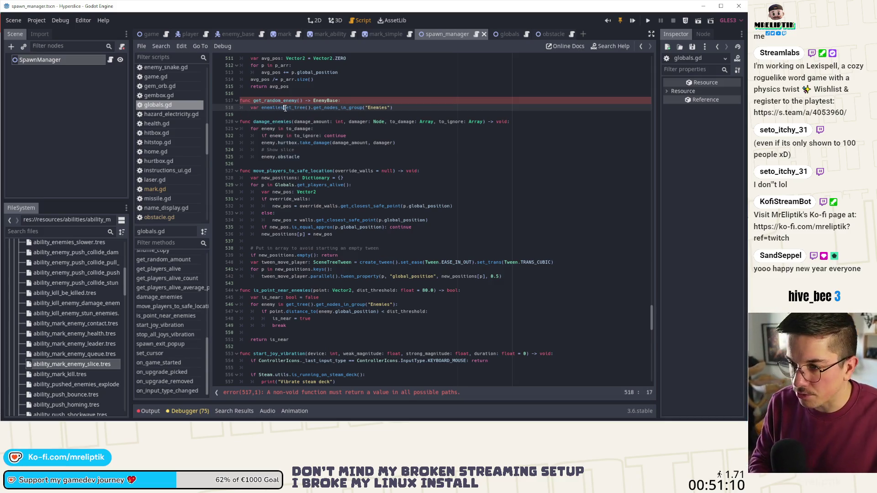
key(BackSpace)
text(: Array)
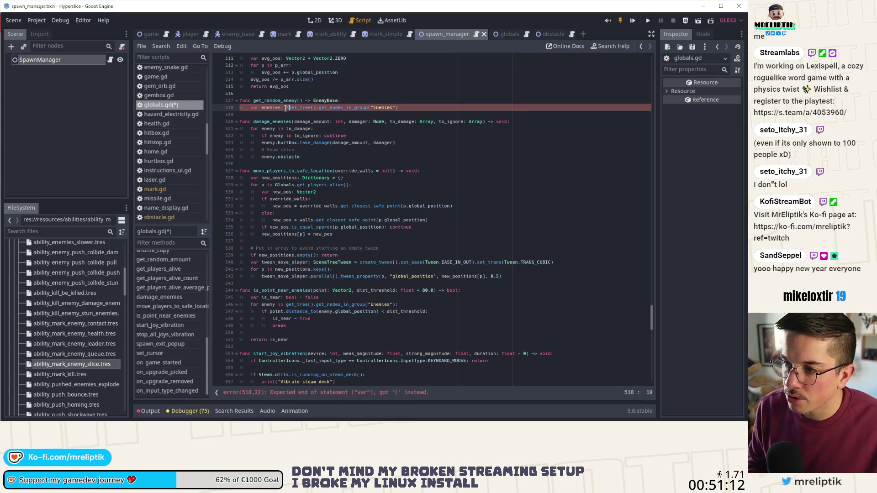
text( =)
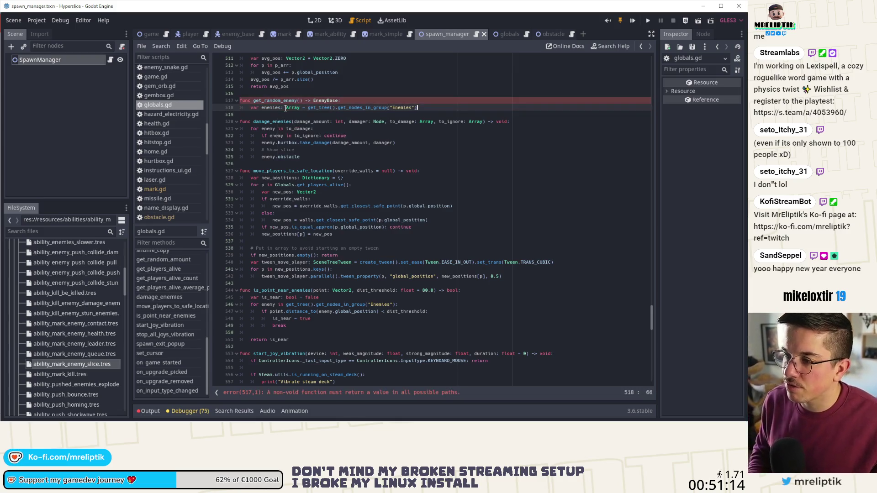
Step: Return null when enemies is empty, otherwise return enemies.pick_random(), and save
key(End)
key(Return)
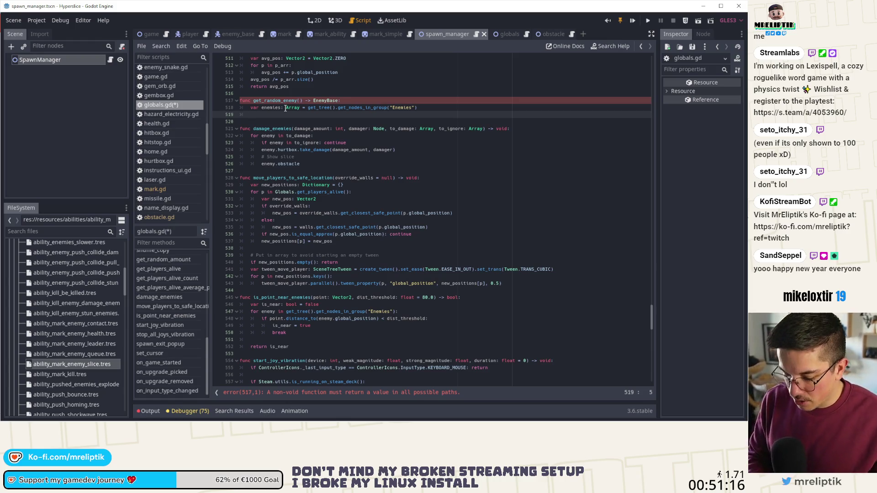
text(if enemies.emp)
key(Return)
text(: return null)
key(ctrl+s)
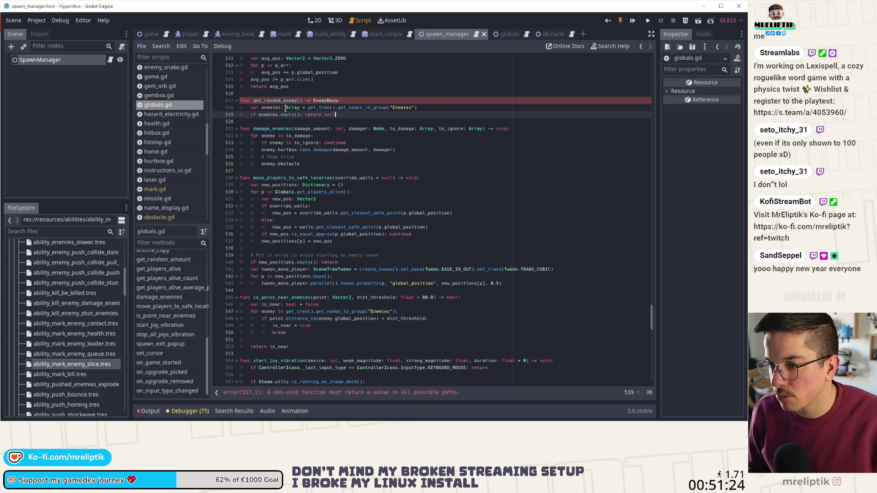
key(Return)
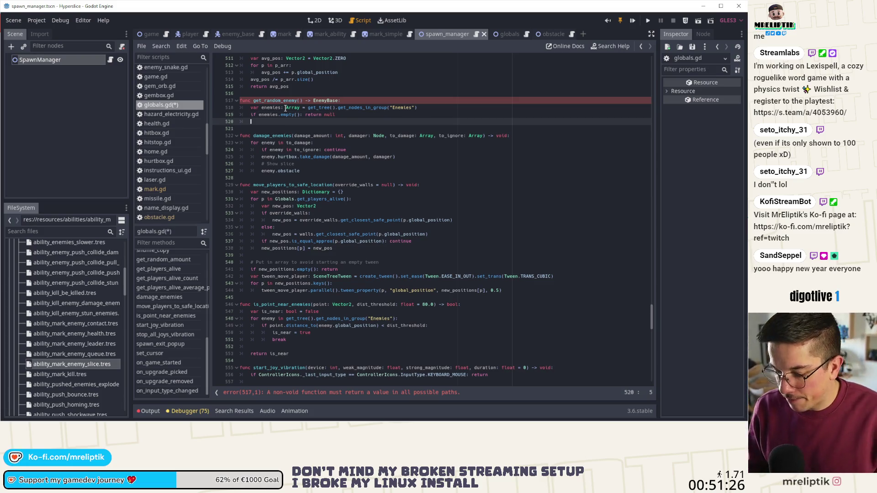
text(return en)
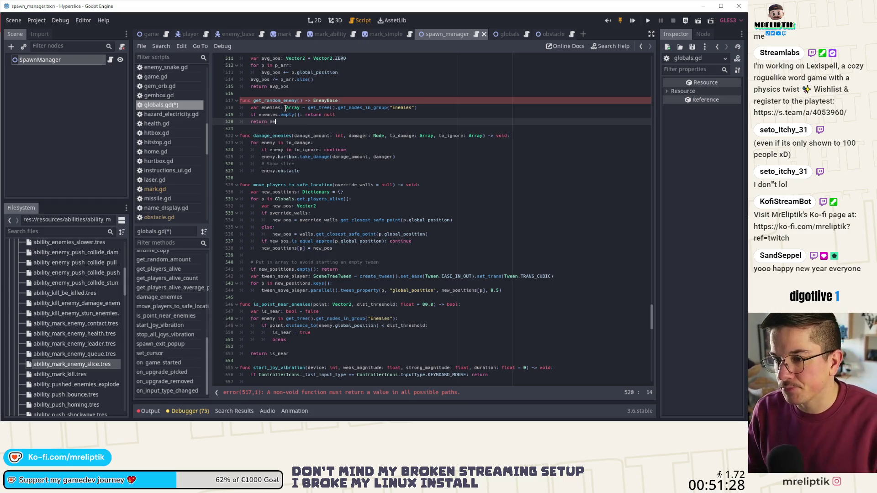
text(emies.pick_random())
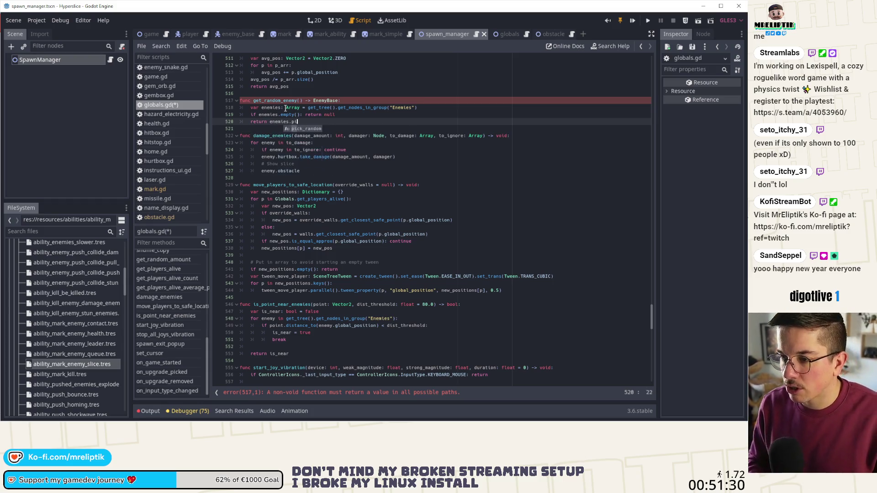
key(ctrl+s)
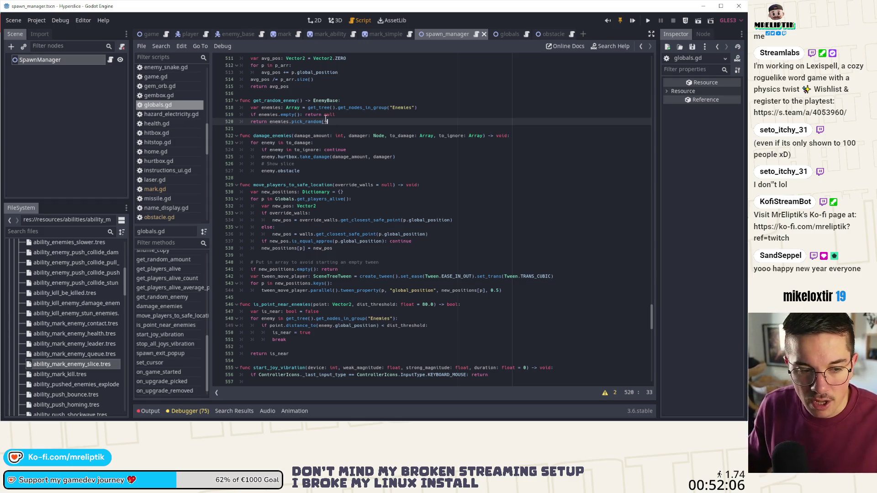
Step: Review the get_random_enemy signature, undo an accidental SpawnManager change, and save all
key(Up)
key(Up)
key(Up)
key(End)
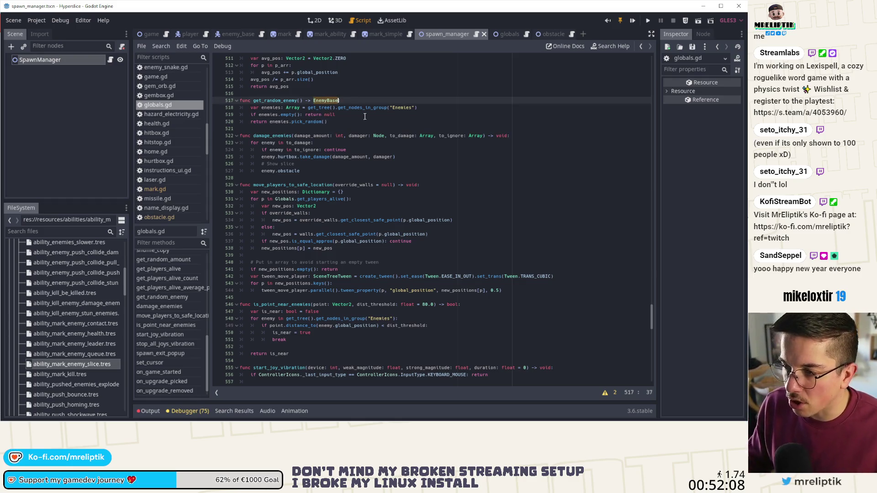
drag(337, 114, 317, 100)
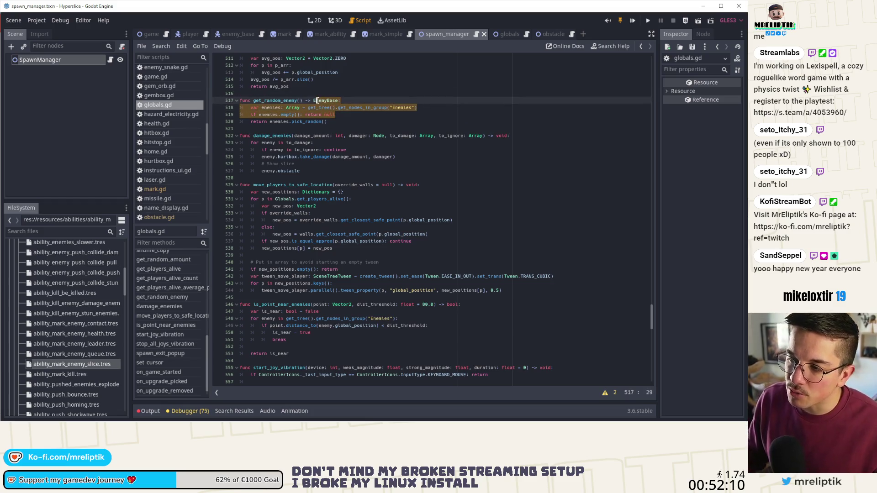
double_click(319, 100)
click(325, 100)
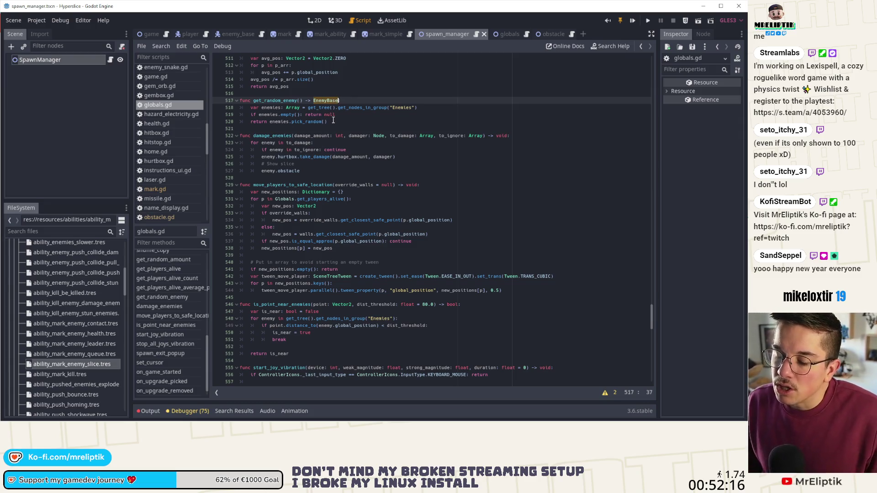
double_click(282, 101)
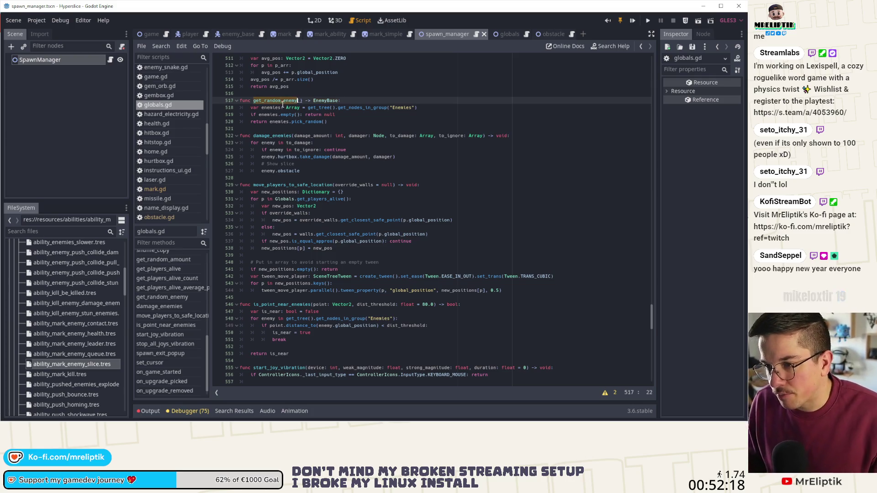
click(123, 46)
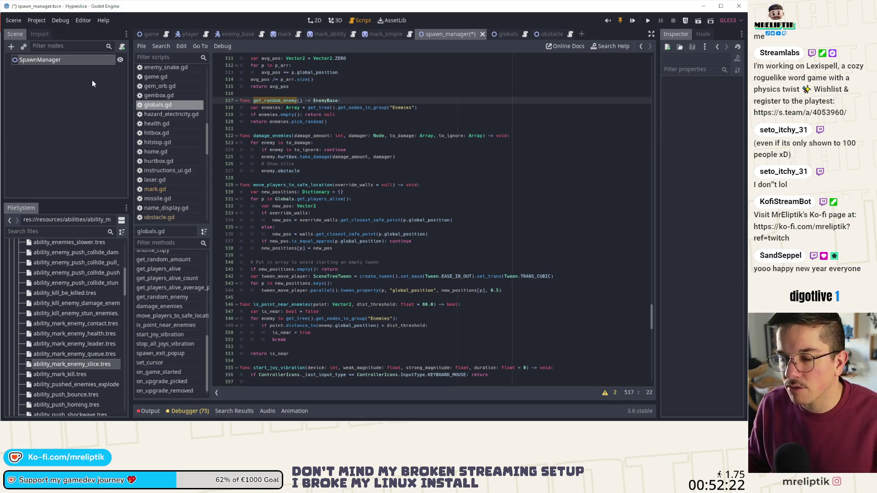
click(87, 60)
key(ctrl+z)
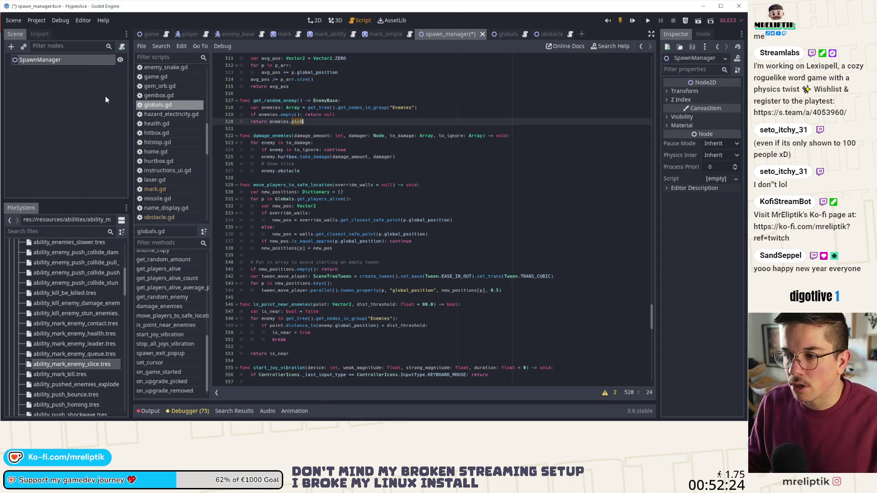
key(ctrl+shift+z)
key(ctrl+s)
click(105, 96)
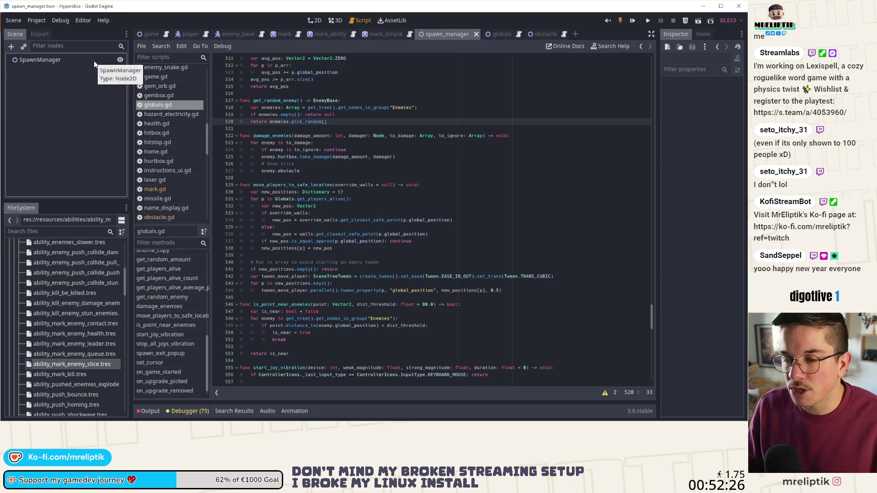
Step: Discard spawn_manager.tscn's uncommitted changes in VS Code Source Control, then reload the scene in Godot
key(alt+Tab)
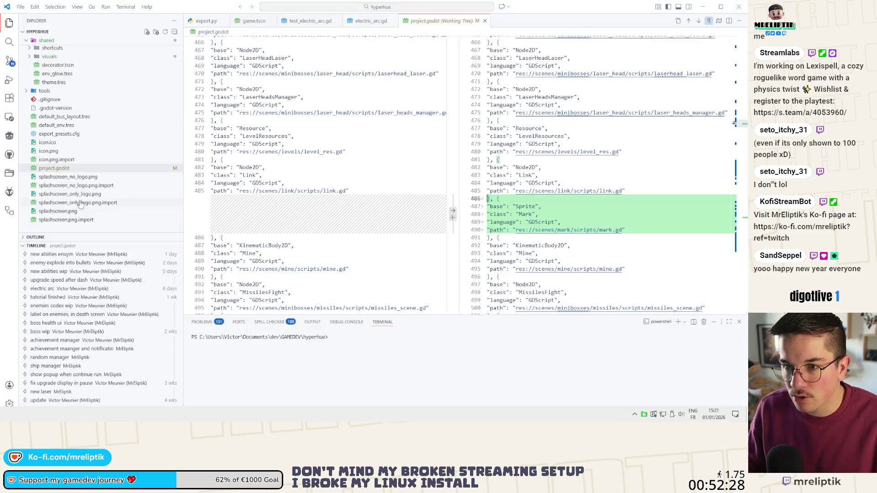
click(10, 61)
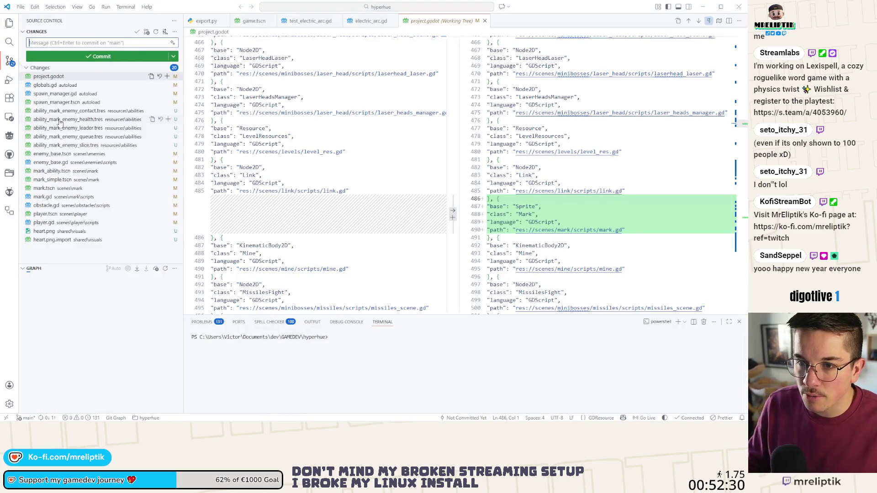
click(78, 102)
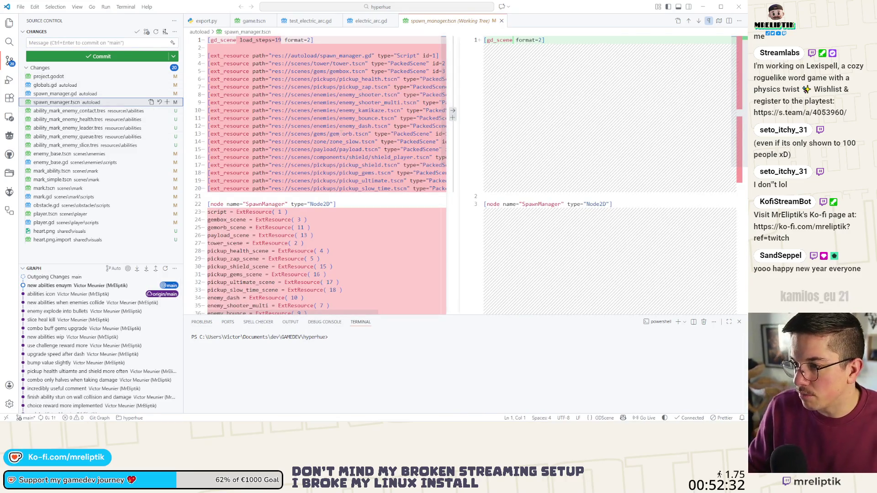
click(160, 102)
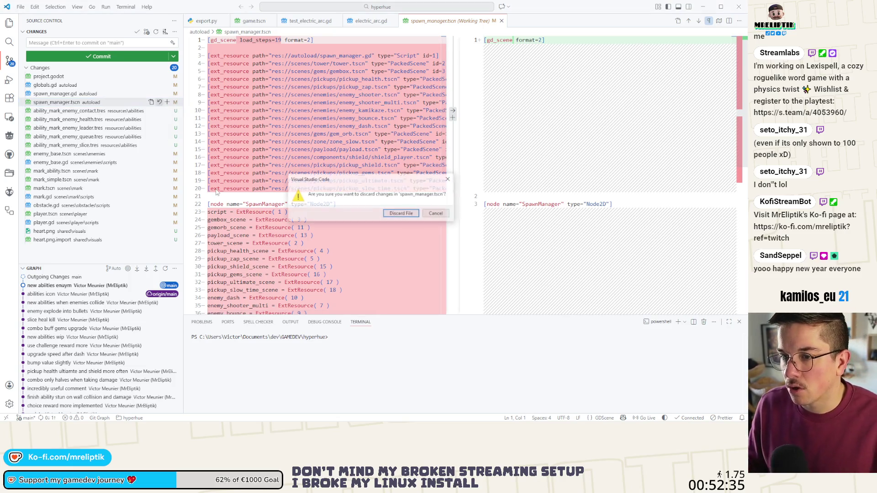
click(401, 214)
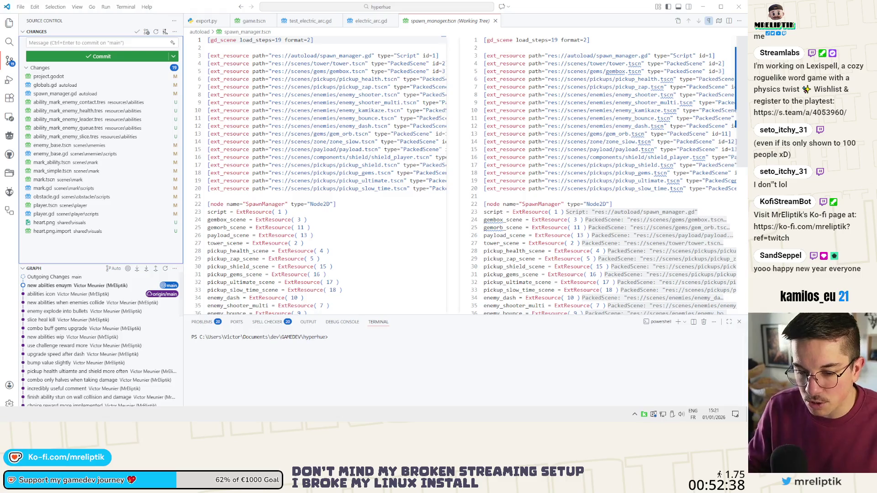
key(alt+Tab)
click(372, 311)
Step: Add mark_enemy(enemy, -1.0) below the random-enemy line in the QUEUE branch
click(69, 60)
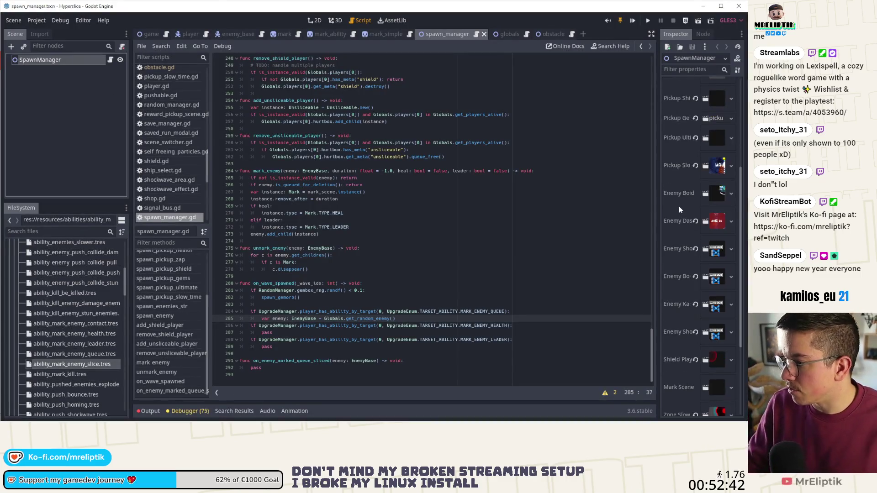
scroll(678, 206, up, 5)
click(447, 214)
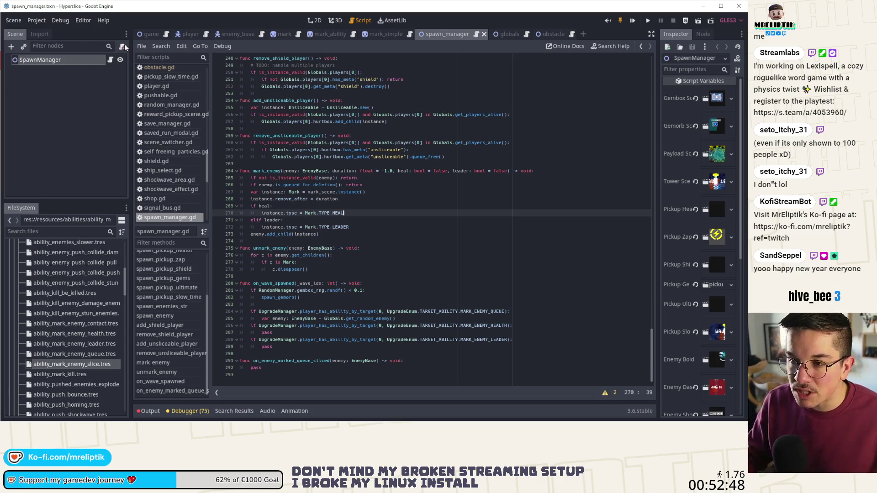
click(105, 108)
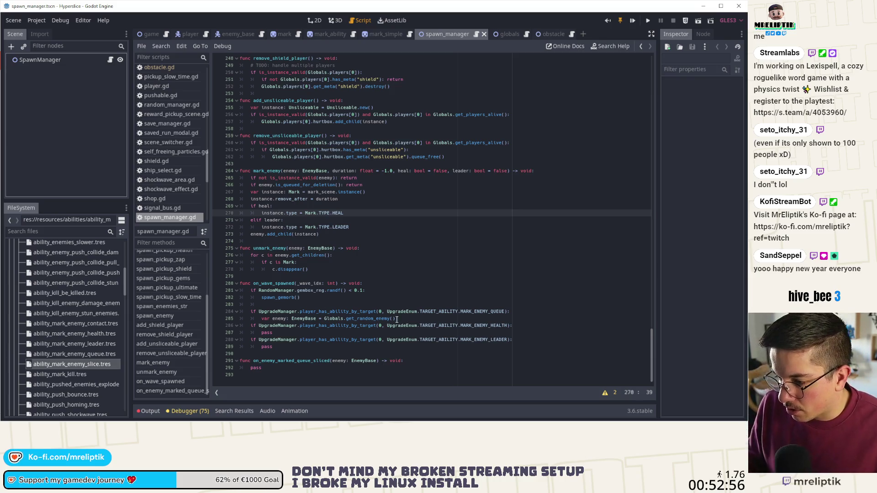
double_click(374, 318)
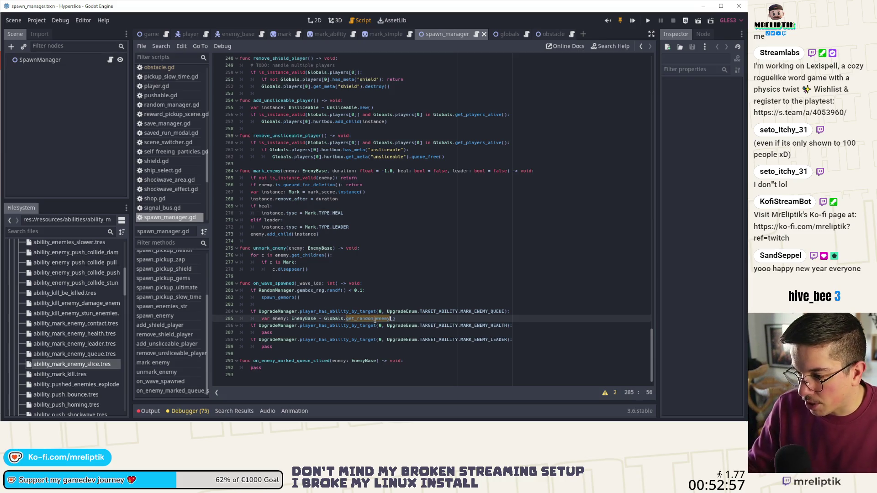
click(412, 319)
key(Return)
text(mark_enemy(enemy)
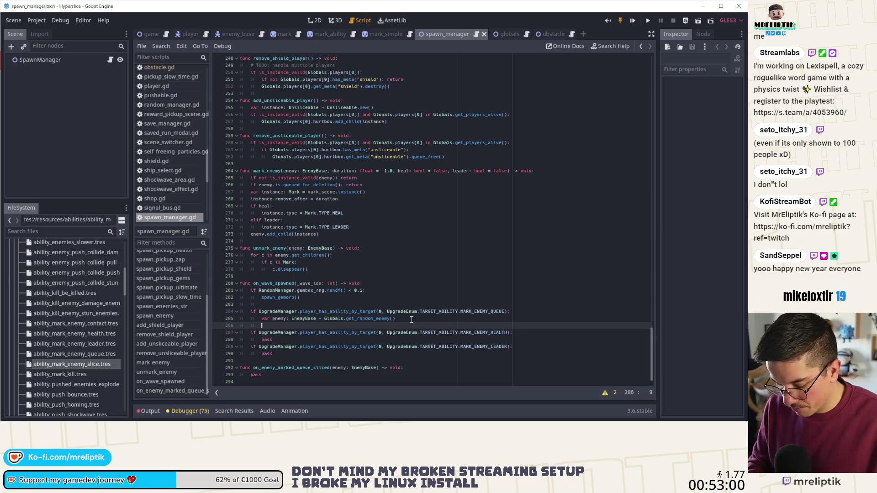
text(,)
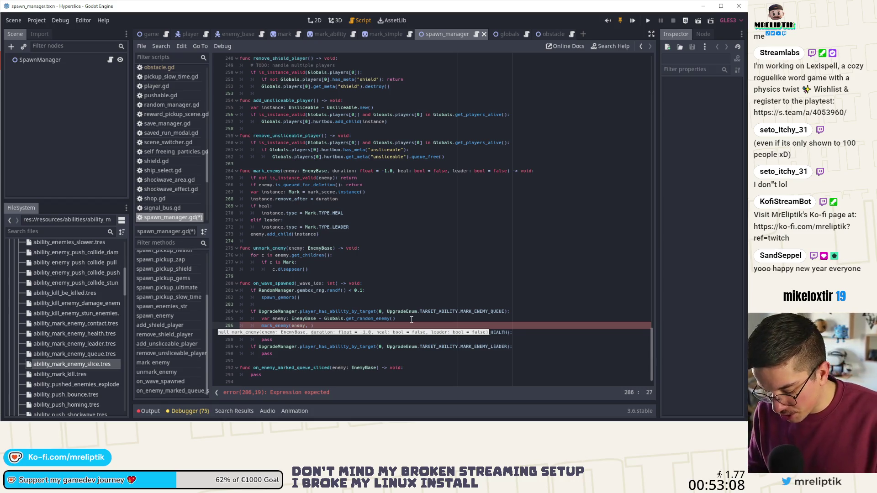
text(.0,)
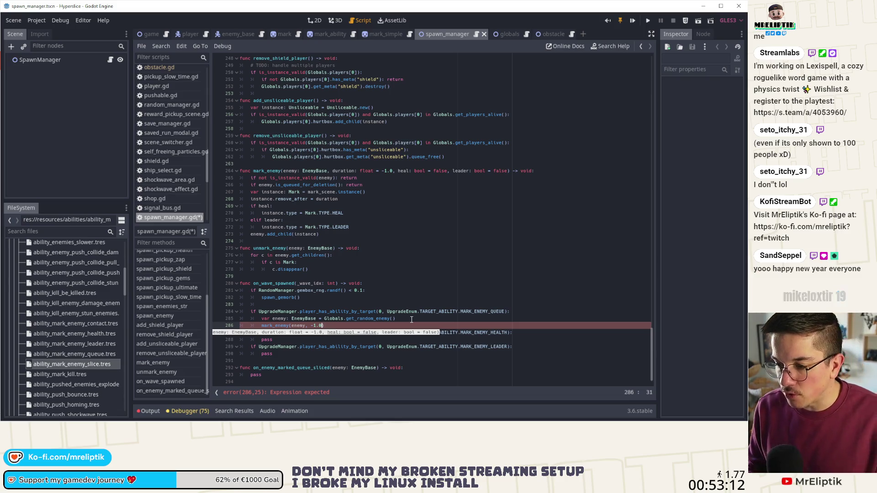
key(BackSpace)
key(BackSpace)
Step: Replace the HEALTH branch's pass with mark_enemy(enemy, -1.0, true, false)
key(ctrl+d)
key(alt+Down)
key(Down)
key(ctrl+shift+k)
key(Up)
key(Left)
key(Left)
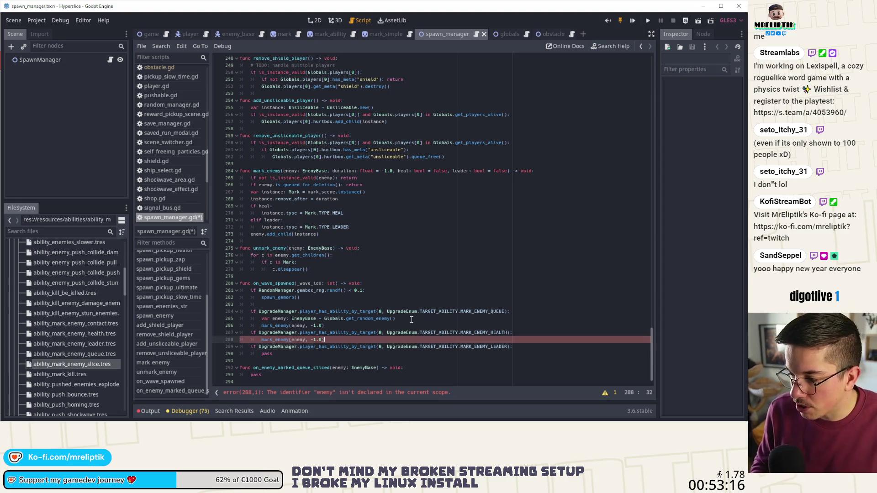
text(, )
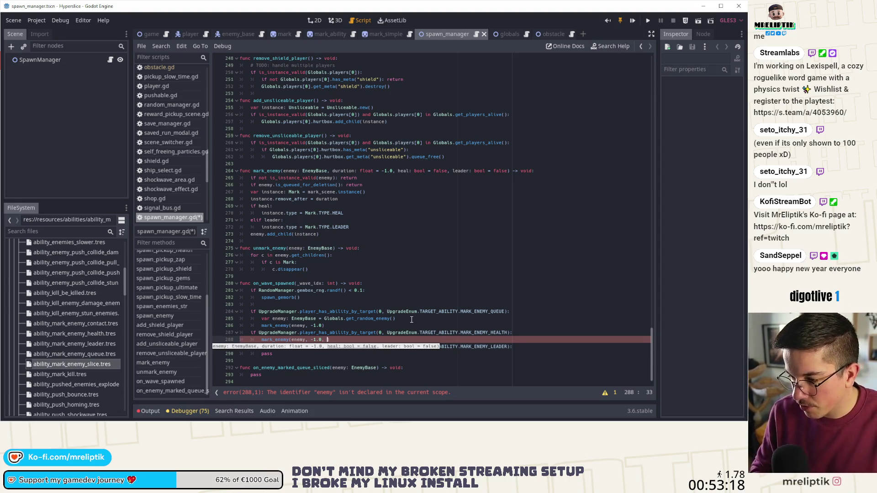
text(true,)
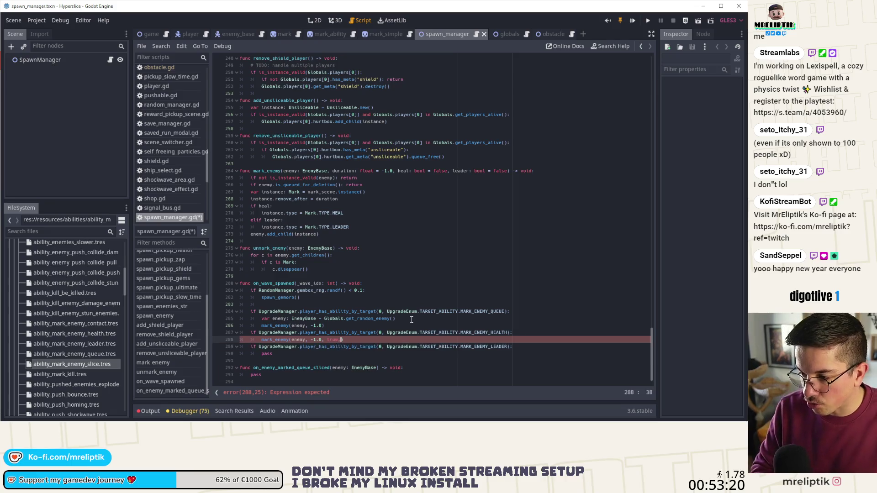
text( false))
key(ctrl+shift+d)
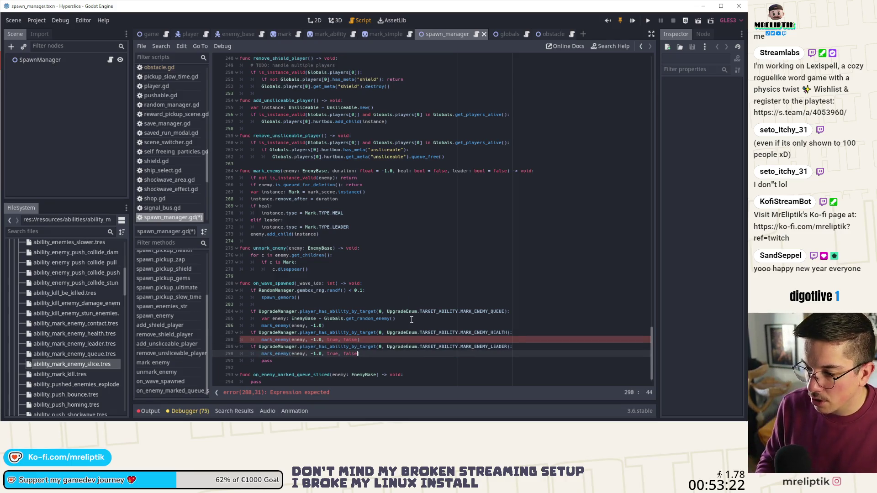
Step: Replace the LEADER branch's pass with mark_enemy(enemy, -1.0, false, true) and save
key(alt+Down)
key(Down)
key(ctrl+shift+k)
key(Up)
key(ctrl+Delete)
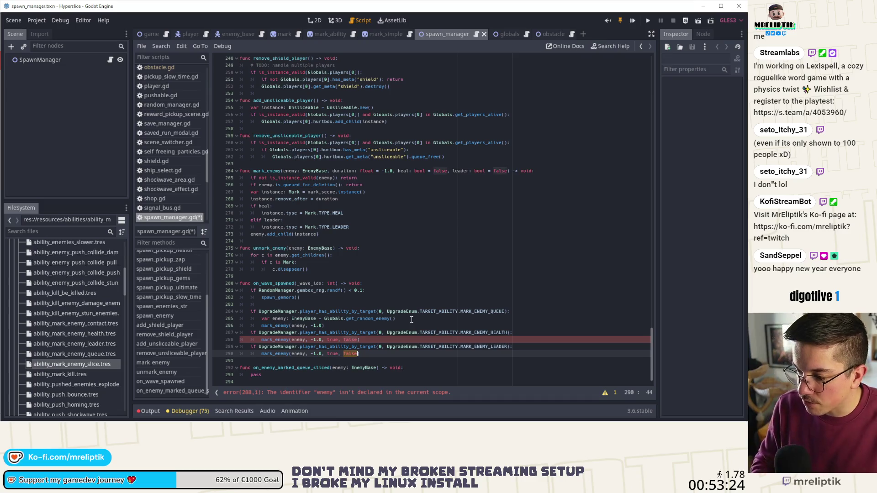
text(true)
key(Left)
key(Left)
key(ctrl+shift+Left)
text(false)
key(ctrl+s)
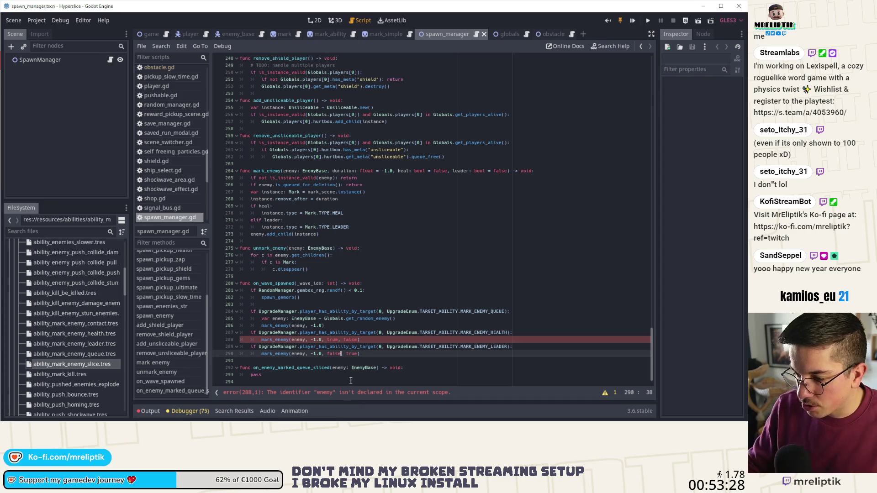
Step: Copy the 'var enemy: EnemyBase = Globals.get_random_enemy()' line into the HEALTH and LEADER branches
click(340, 318)
key(ctrl+shift+d)
key(alt+Down)
key(alt+Down)
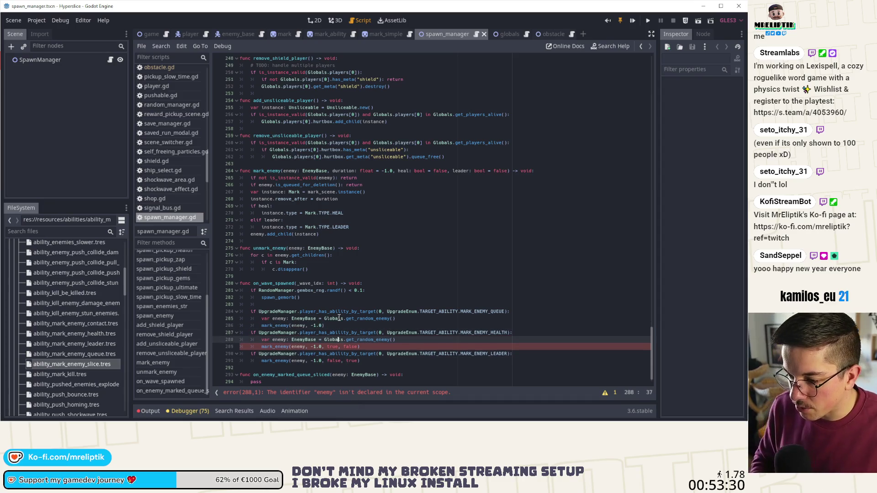
key(ctrl+shift+d)
key(alt+Down)
key(alt+Down)
scroll(353, 317, down, 1)
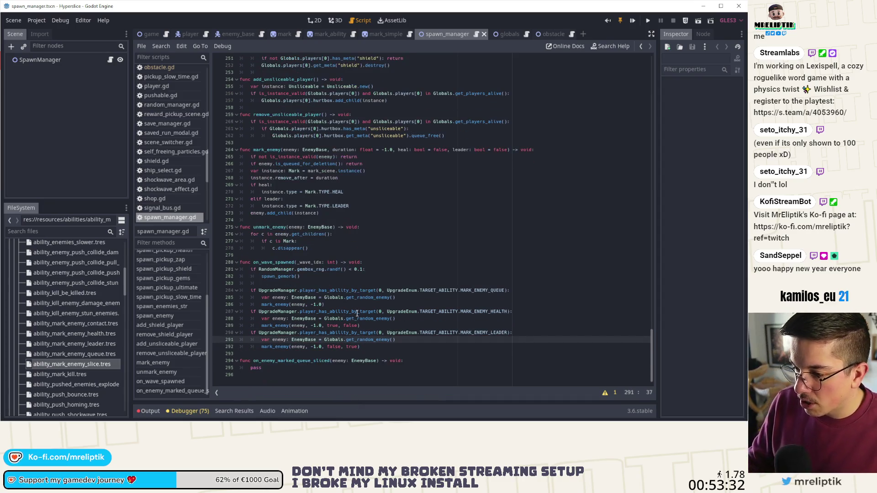
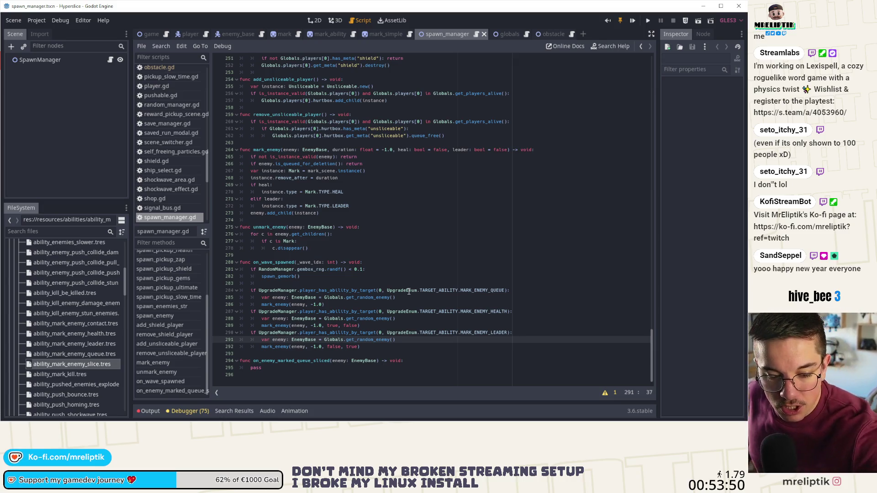
Step: Add a TODO comment above the ability checks about grabbing unmarked enemies first, and save
click(280, 279)
click(276, 285)
key(Return)
key(BackSpace)
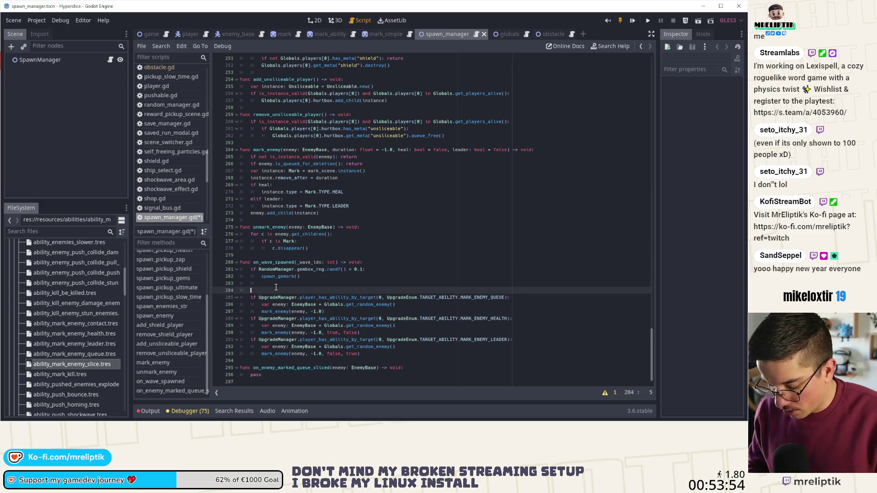
text(# TODO: ideally try to ge)
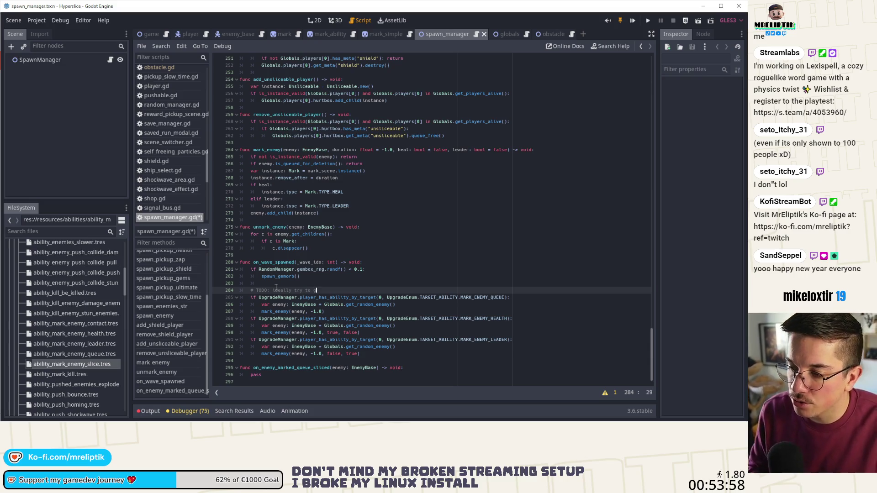
text(at)
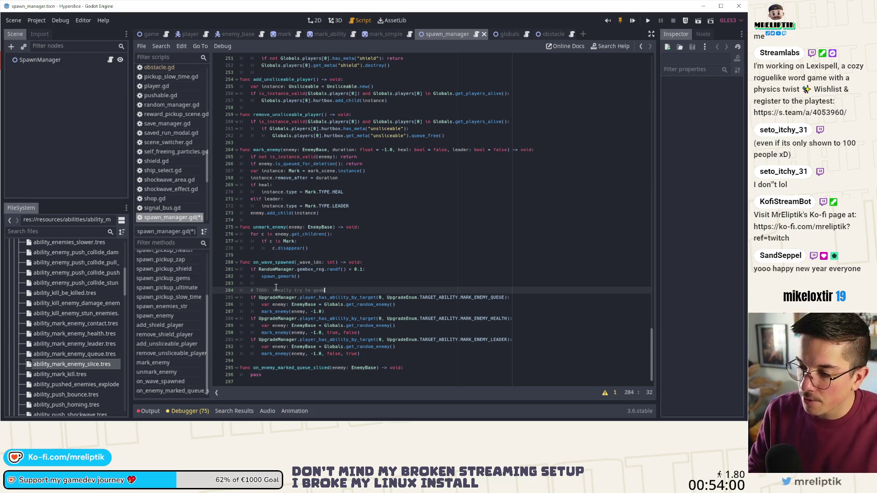
key(BackSpace)
text(rab s)
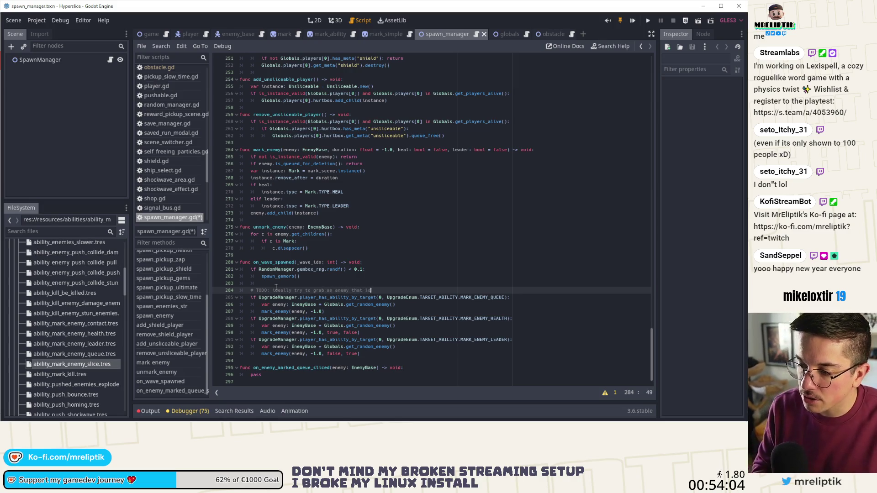
text(irst!)
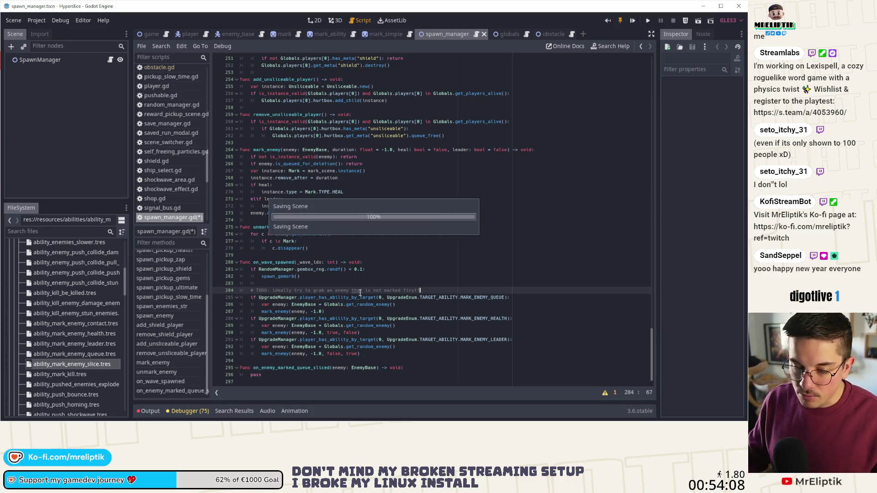
key(ctrl+s)
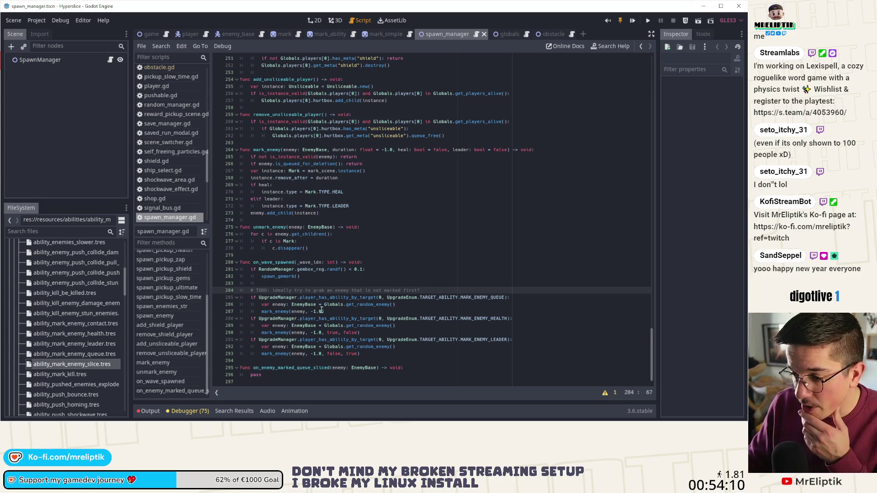
Step: Locate the mark_enemy call on line 287 in the queue-mark branch
click(288, 312)
double_click(277, 312)
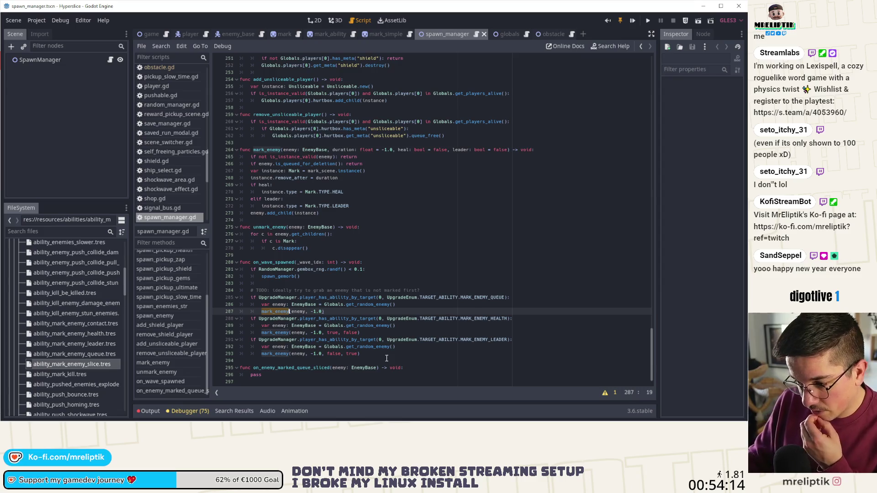
scroll(331, 351, down, 1)
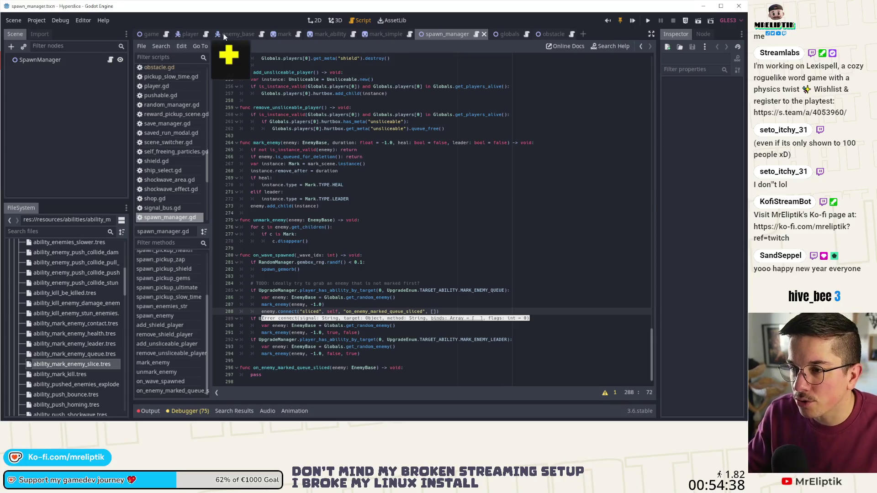
Step: Check the who and by arguments of the sliced signal in enemy_base.gd
scroll(656, 175, up, 5)
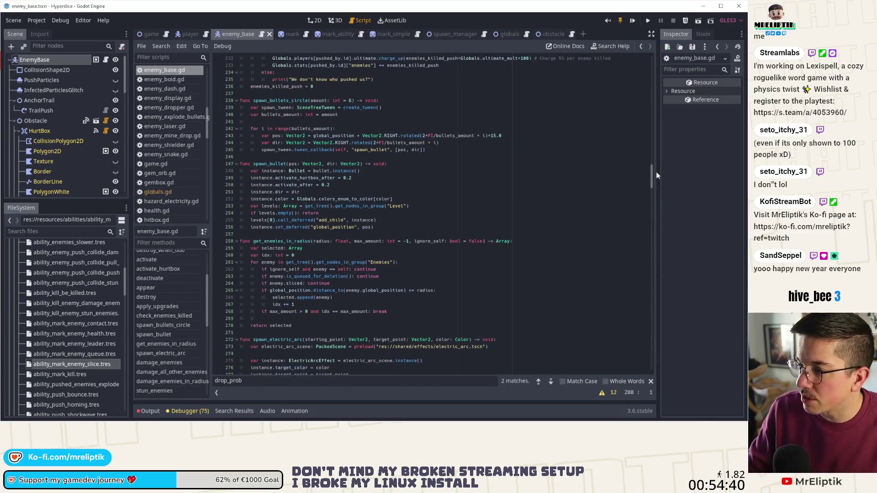
mouse_move(650, 182)
mouse_down()
mouse_move(644, 119)
mouse_move(582, 36)
mouse_up()
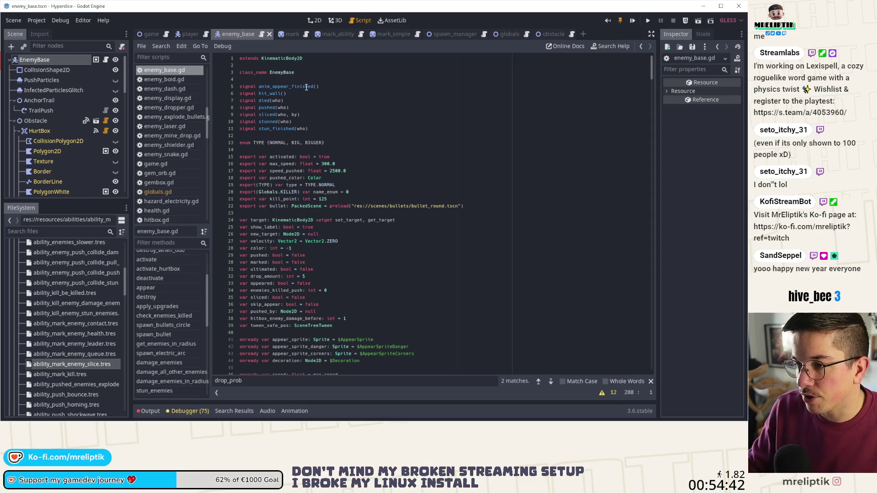
click(265, 114)
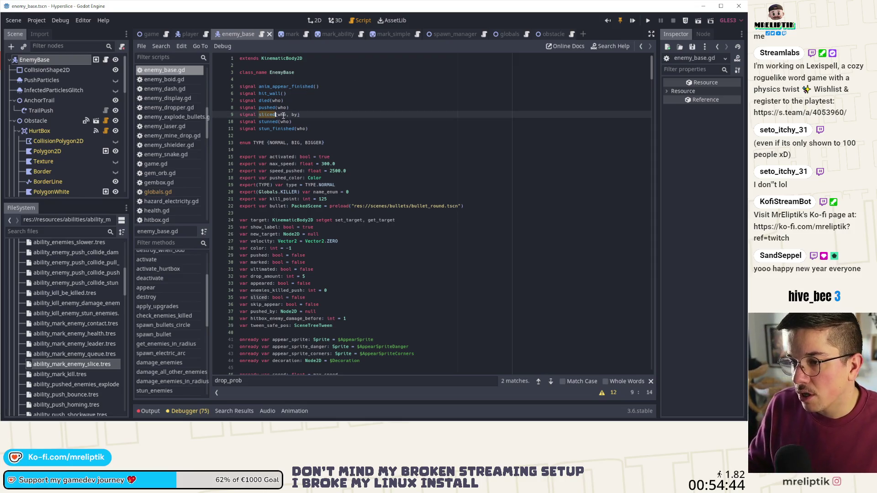
double_click(282, 115)
double_click(295, 114)
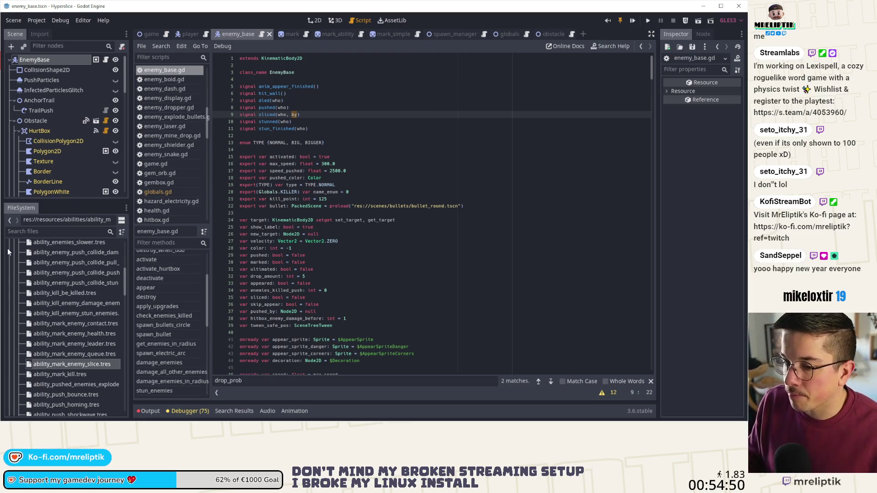
Step: In spawn_manager.gd, drop the empty binds list, add a by: Node handler parameter, and save
click(448, 33)
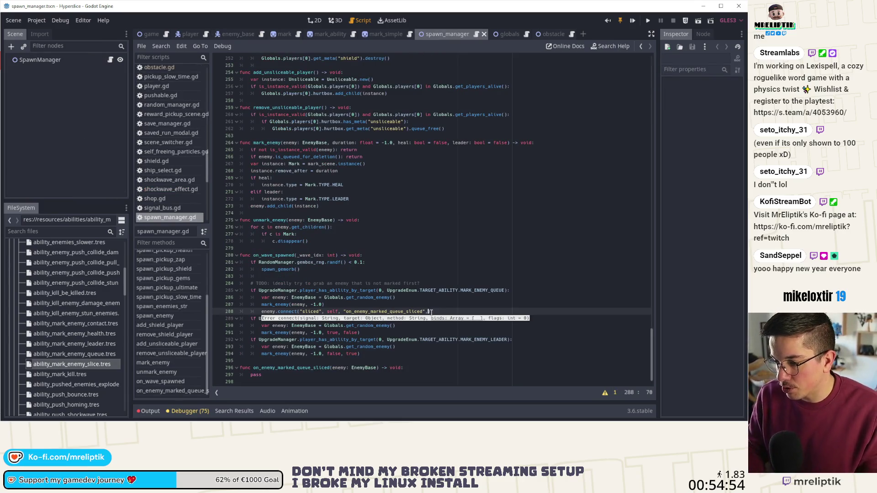
key(BackSpace)
key(BackSpace)
key(BackSpace)
scroll(376, 364, down, 1)
click(376, 363)
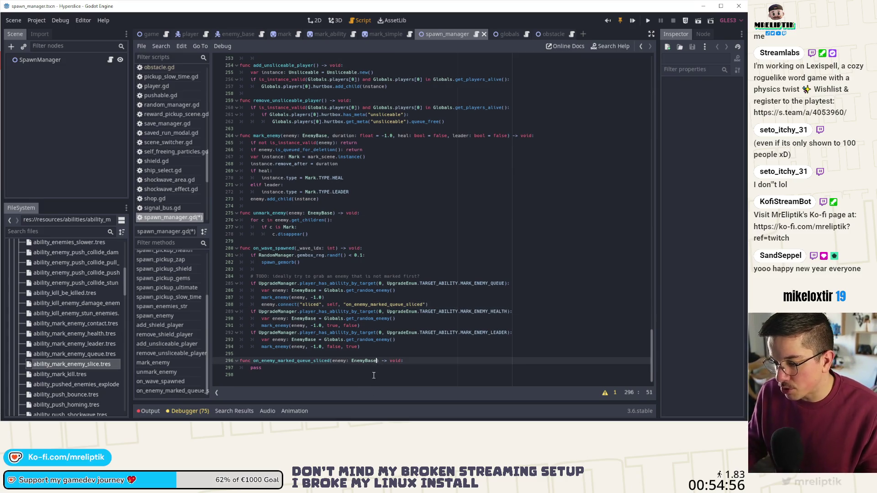
text(, byNode)
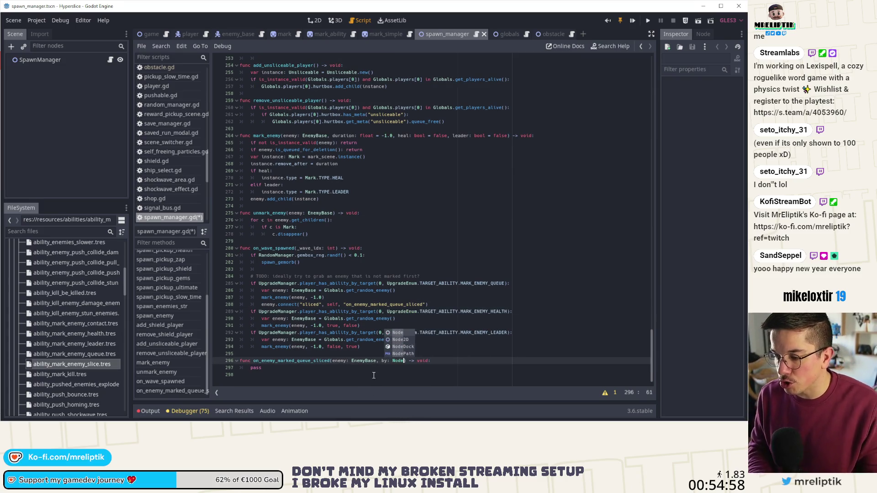
key(Escape)
key(ctrl+s)
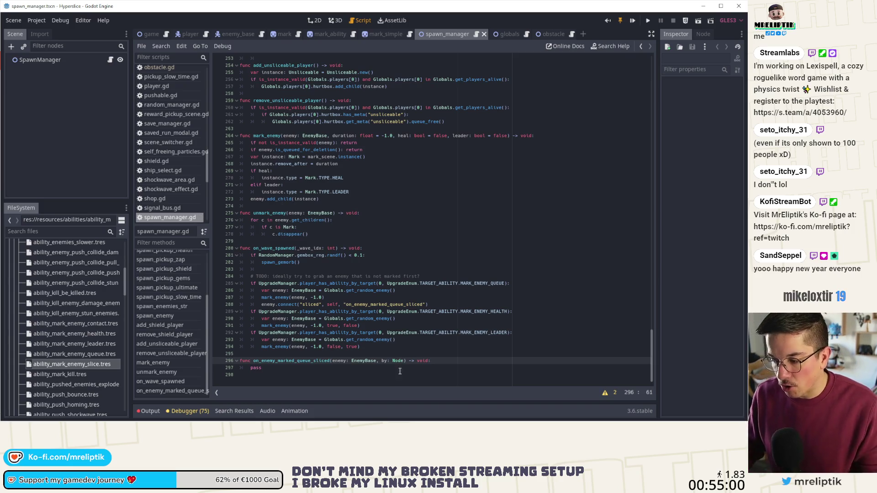
click(345, 368)
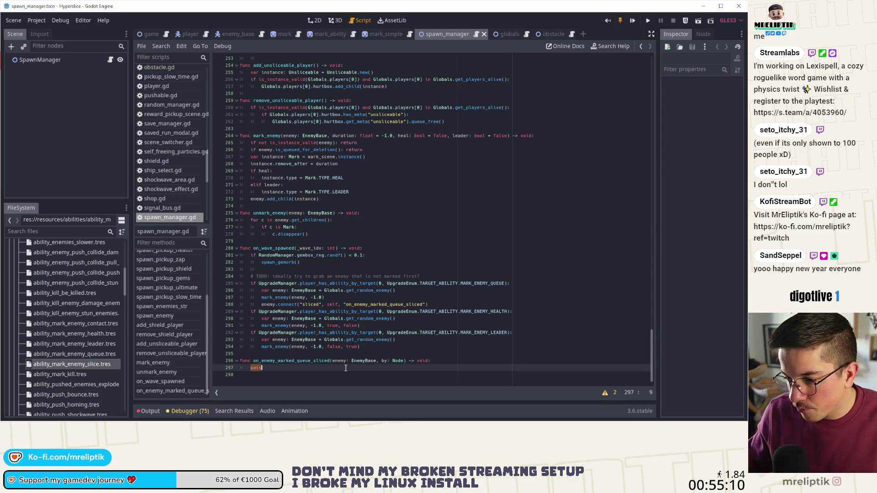
click(394, 291)
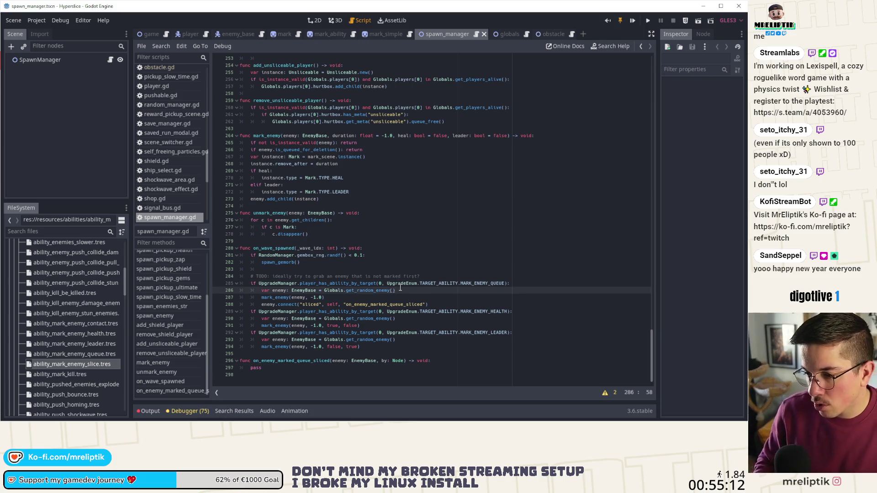
Step: Add an 'if not enemy: return' guard after the random lookup, copy it to another branch, and save
key(Return)
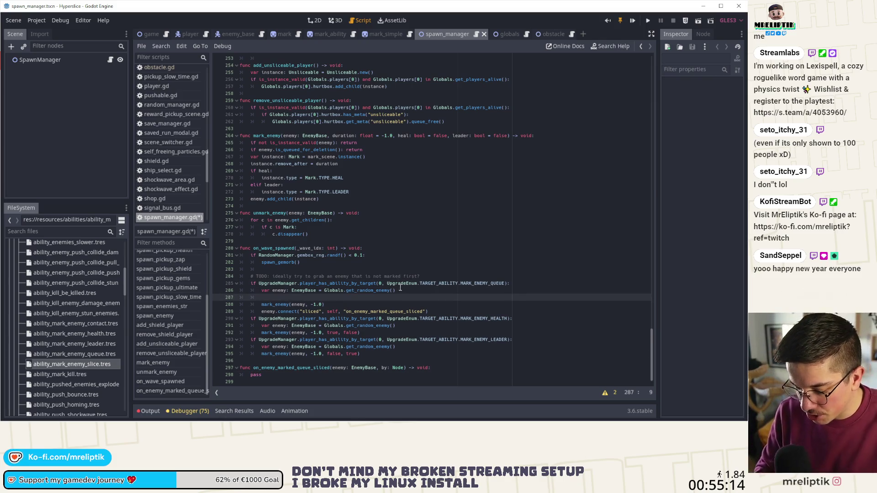
text(ifnot en)
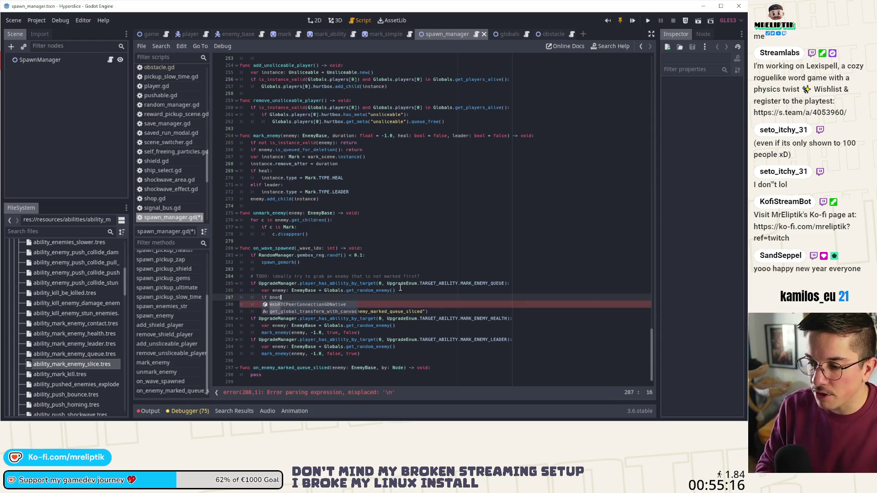
text(emy: return)
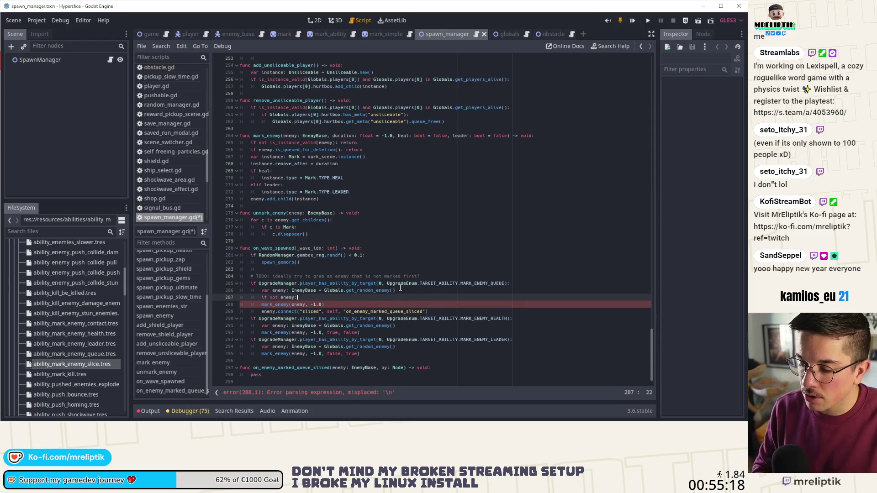
key(ctrl+b)
key(alt+Down)
key(alt+Down)
key(alt+Down)
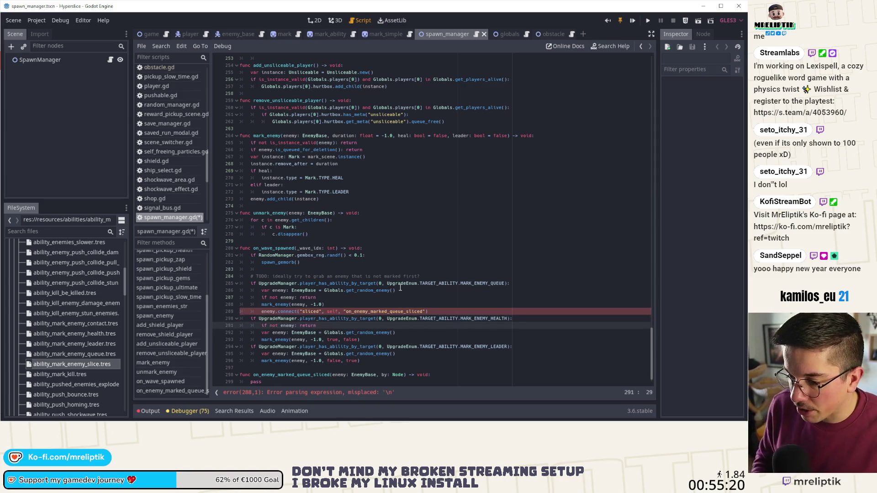
key(ctrl+s)
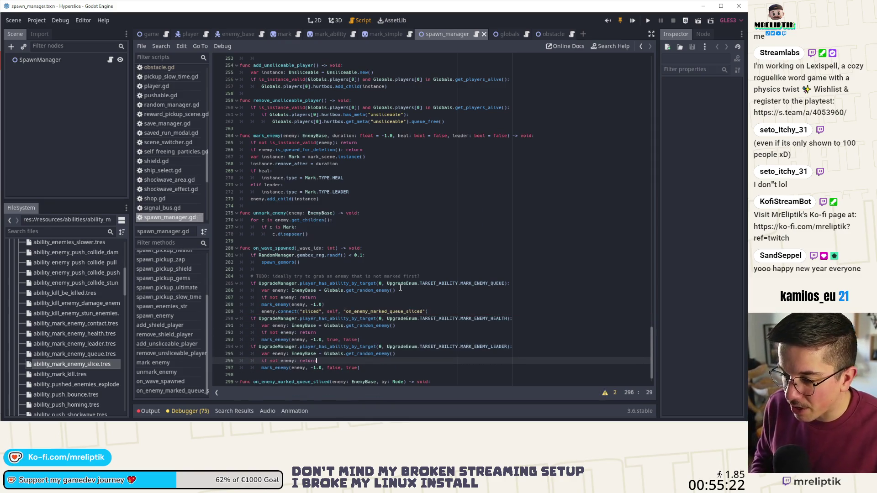
Step: Replace pass in on_enemy_marked_queue_sliced with the random lookup, guard, mark and connect lines
scroll(400, 288, down, 1)
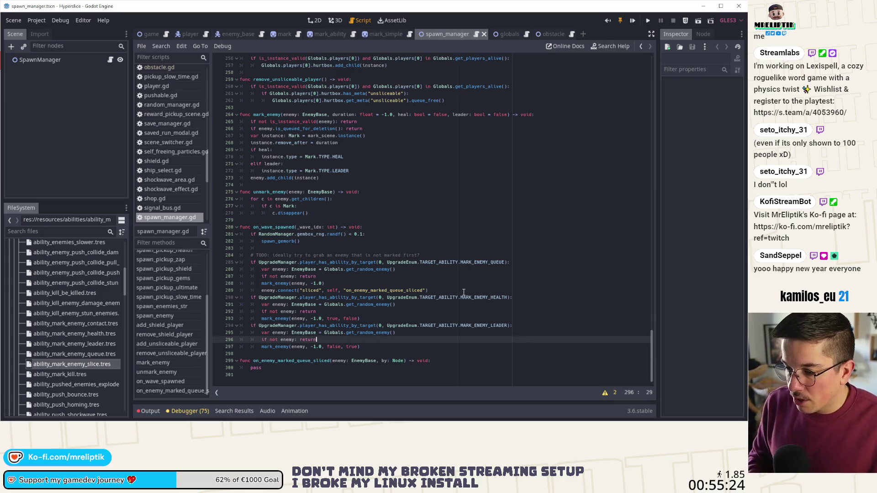
key(Up)
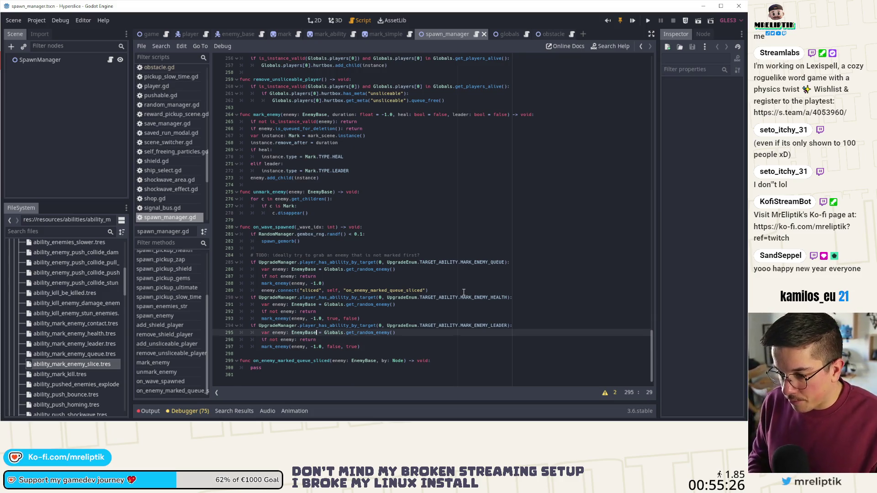
key(ctrl+b)
key(alt+Down)
key(alt+Down)
key(alt+Down)
key(alt+Down)
key(shift+Tab)
key(Up)
key(Up)
key(Up)
key(Up)
key(Up)
key(Up)
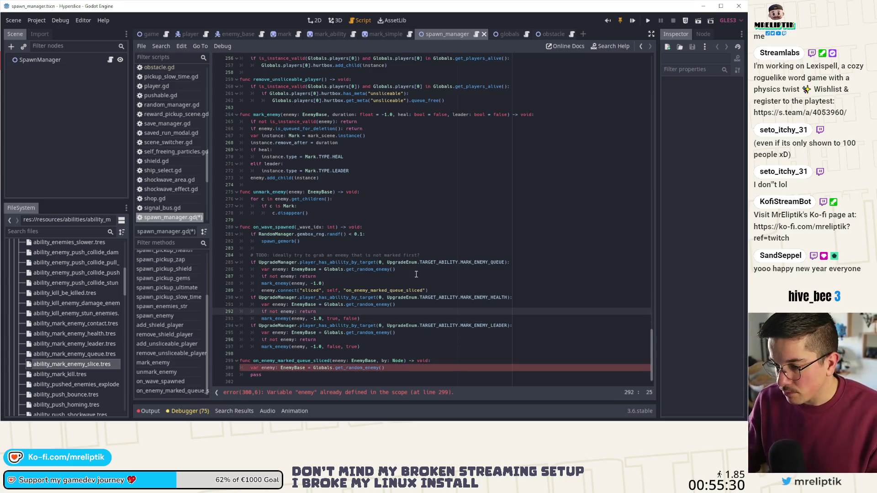
drag(430, 288, 260, 277)
key(ctrl+c)
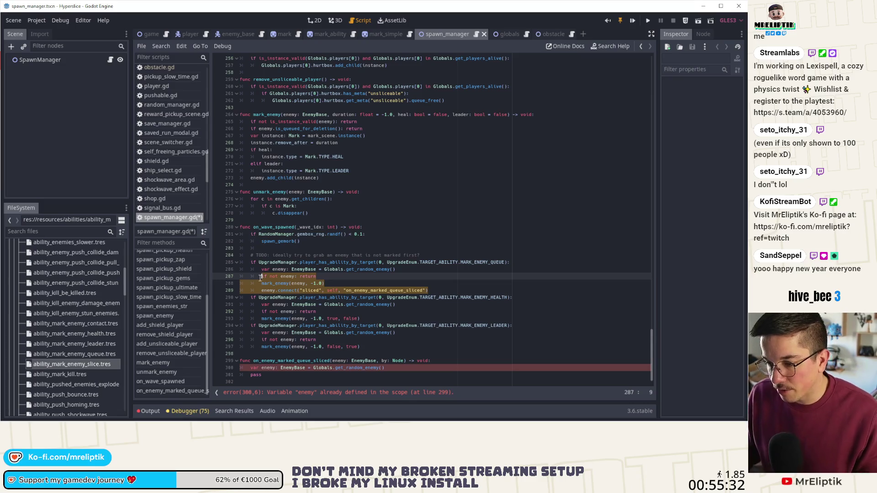
double_click(258, 375)
key(ctrl+v)
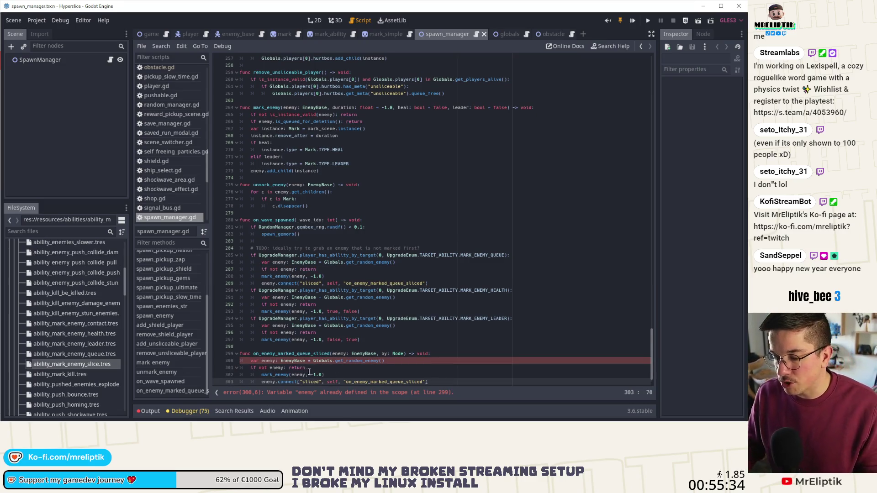
key(shift+Up)
key(shift+Tab)
click(345, 356)
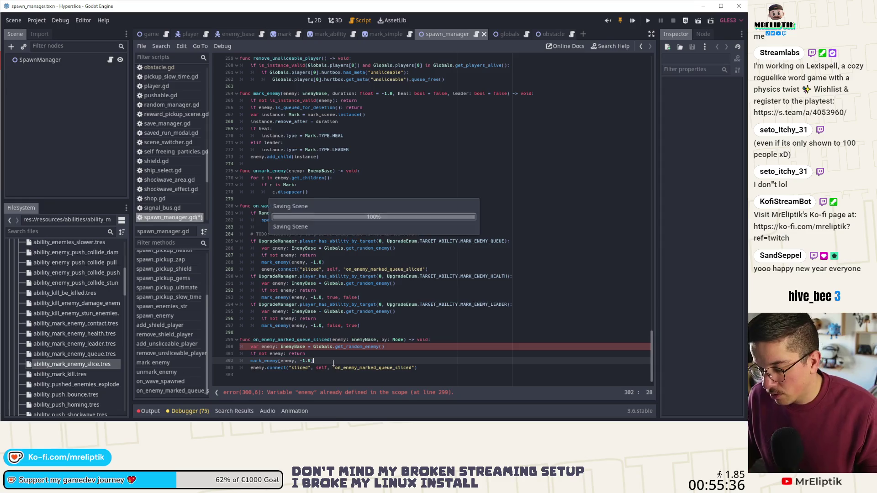
Step: Rename enemy to new_enemy on lines 300-303 of the handler and save
click(274, 347)
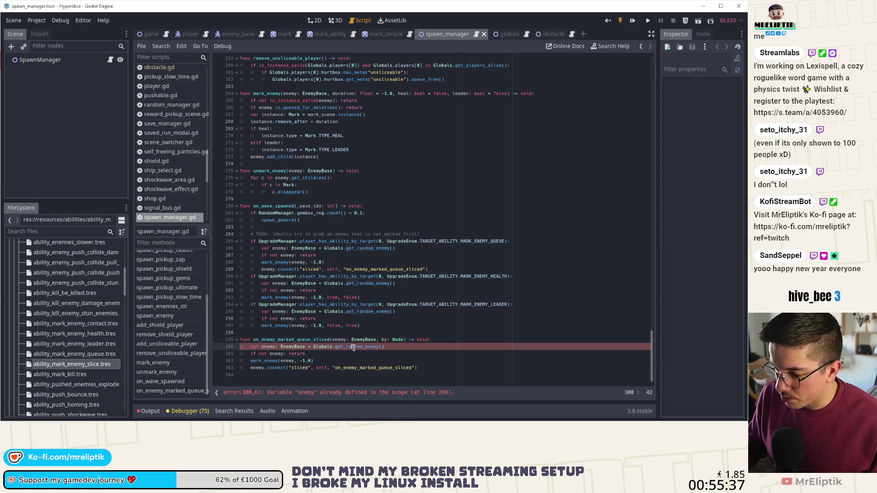
double_click(274, 347)
text(new_enemy)
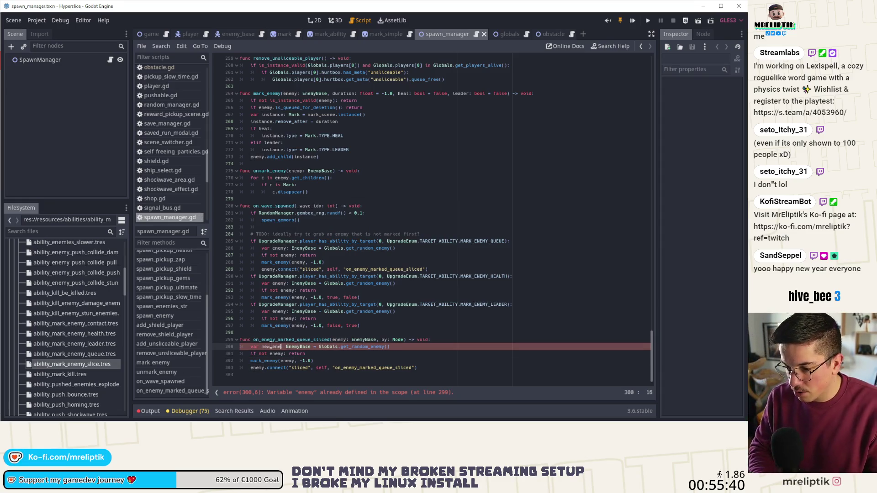
double_click(277, 353)
text(new_enemy)
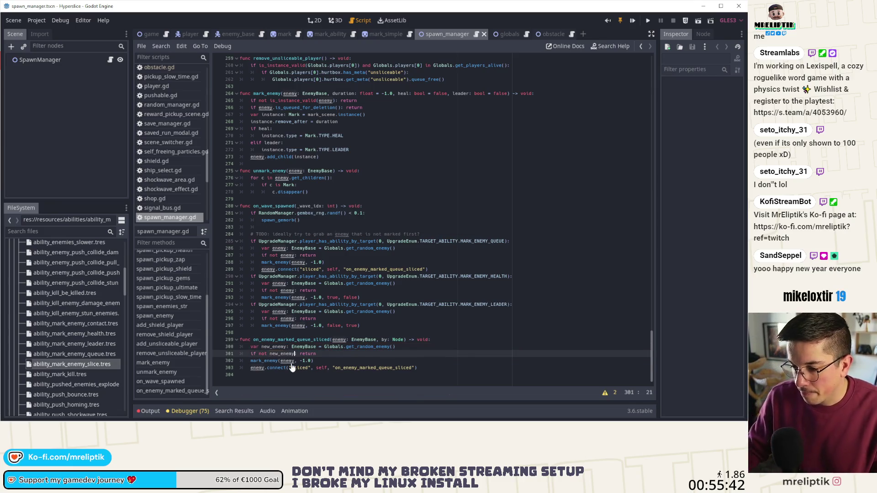
double_click(287, 361)
text(new_enemy)
click(257, 368)
double_click(257, 367)
text(new_enemy)
key(ctrl+s)
Step: Jump to get_random_enemy's definition in globals.gd
double_click(340, 339)
click(439, 337)
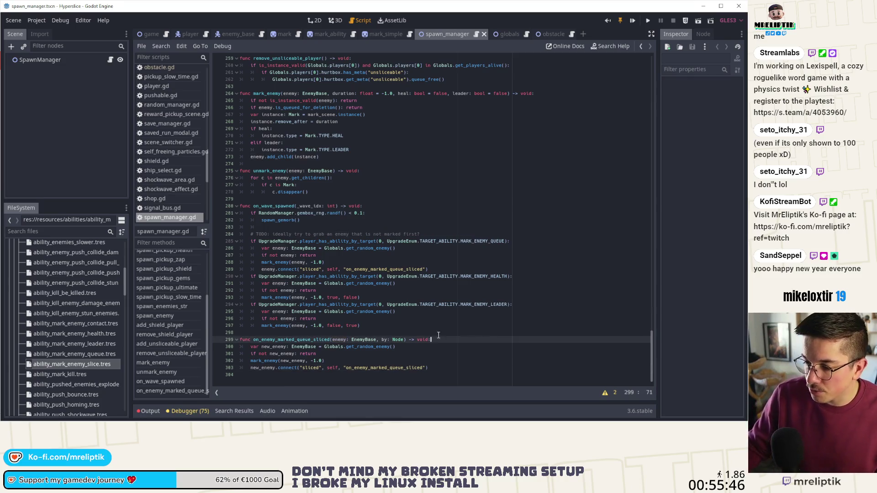
ctrl+click(368, 347)
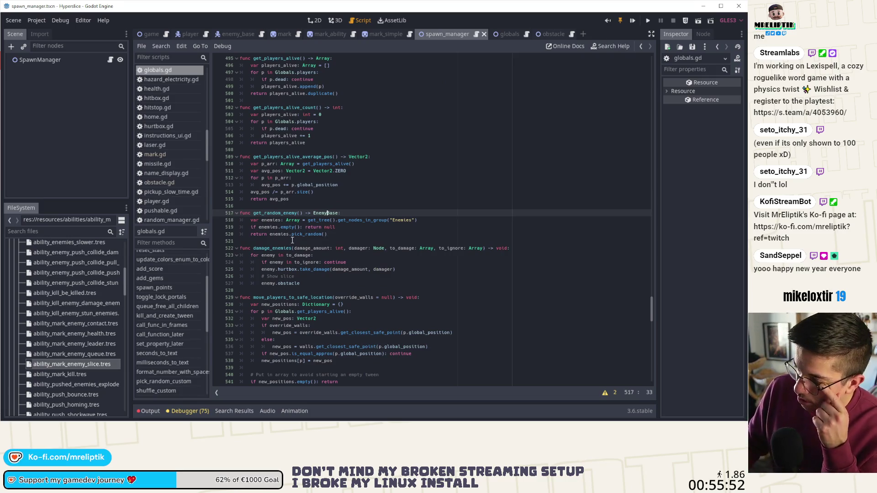
Step: Add enemies.shuffle() to get_random_enemy, placed just below the empty check
click(440, 221)
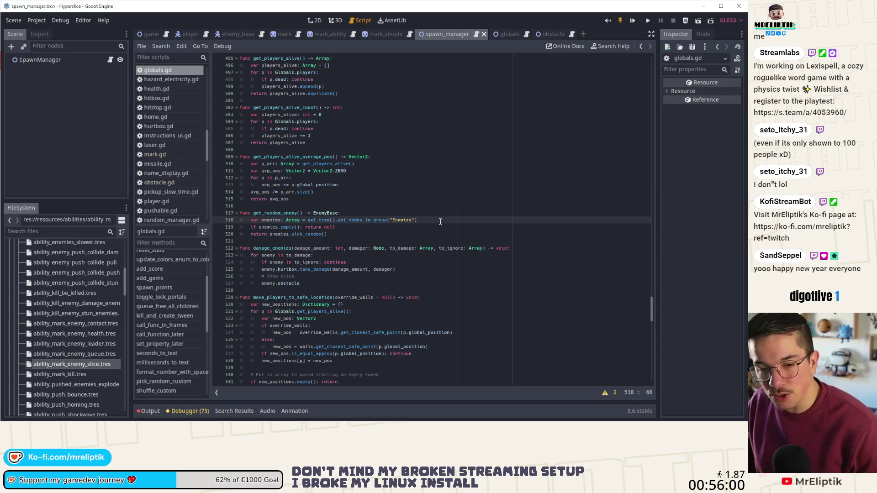
key(Return)
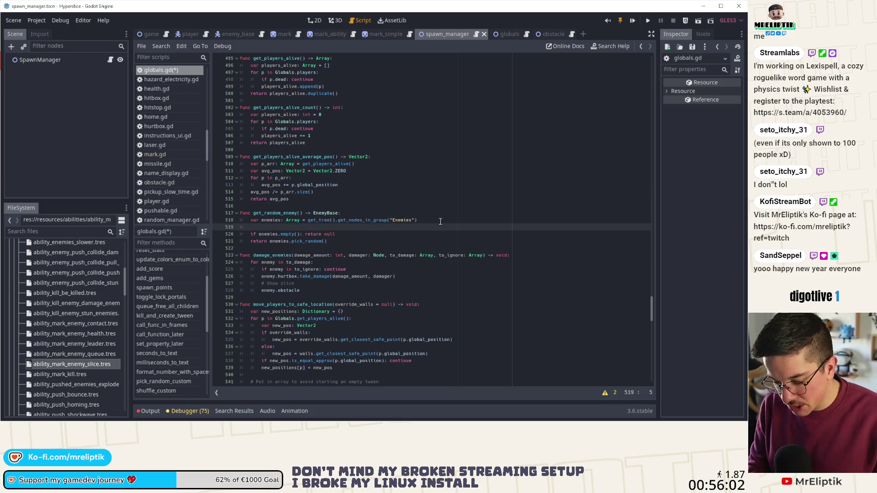
text(enemies.shuffle())
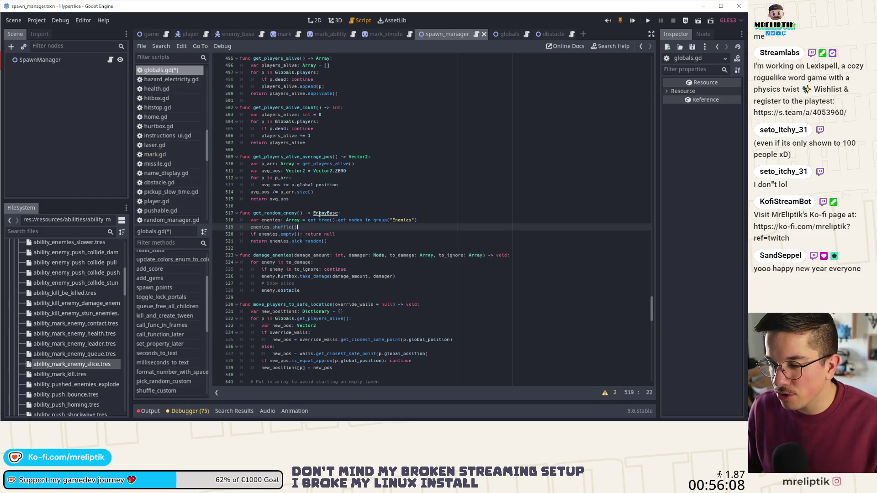
ctrl+click(278, 227)
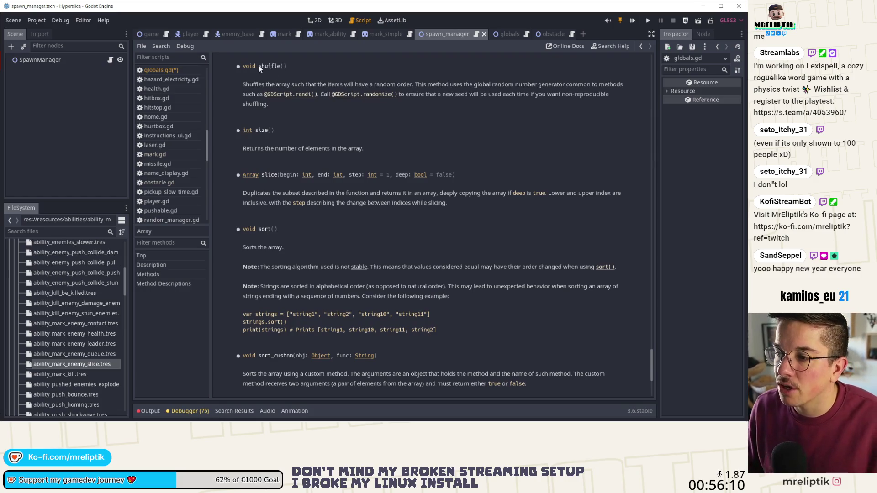
click(110, 61)
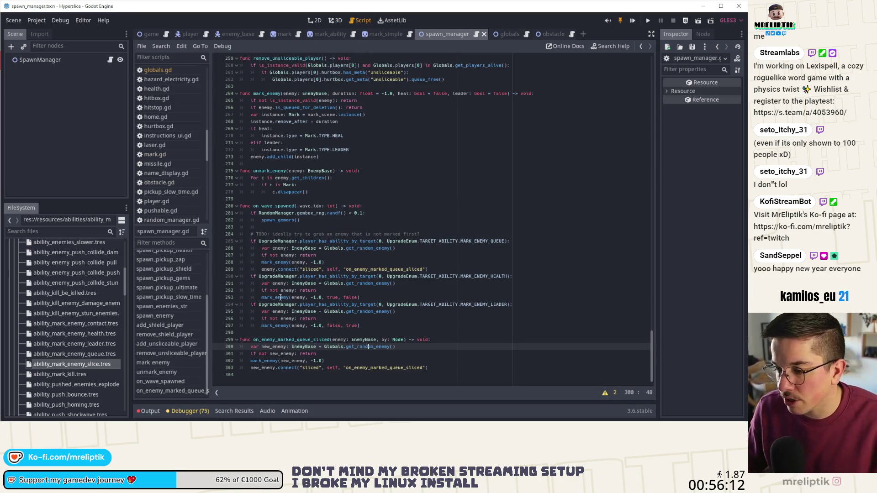
ctrl+click(366, 349)
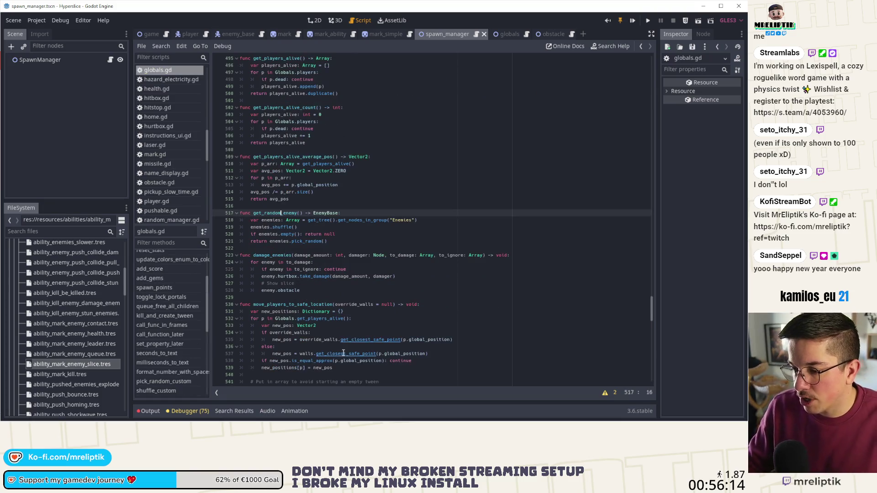
click(320, 234)
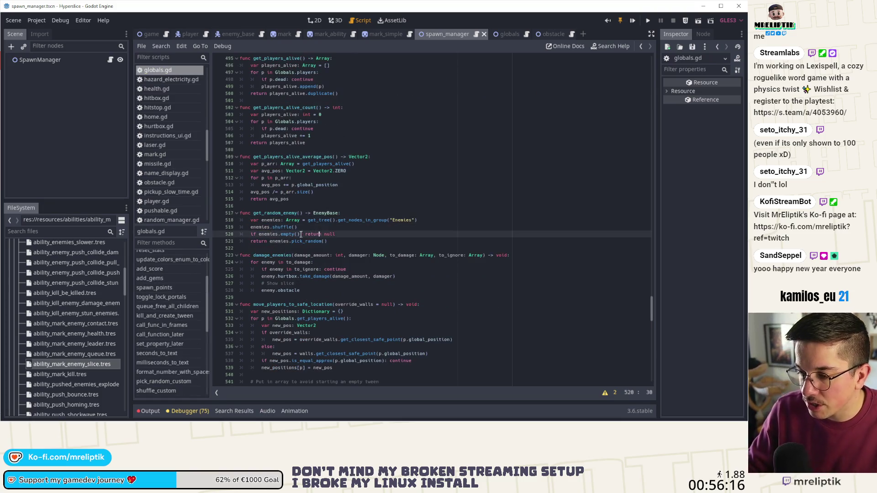
key(Up)
key(End)
key(alt+Down)
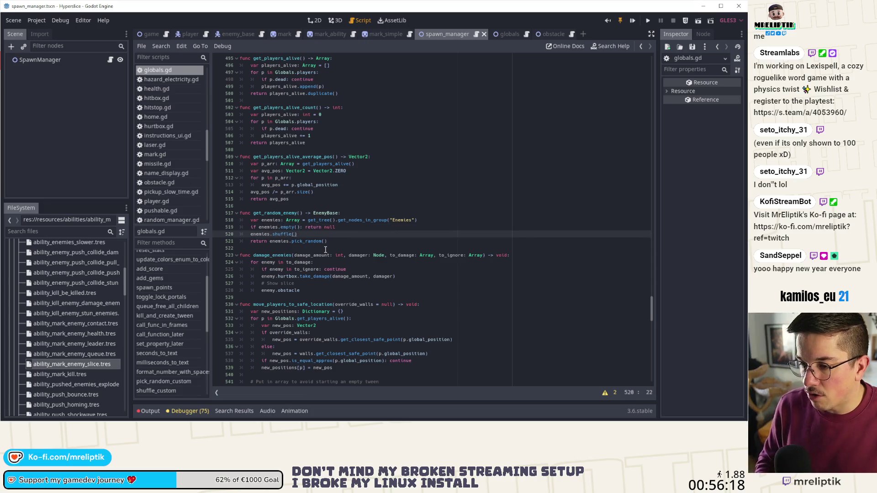
Step: Replace pick_random with a 'for enemy in enemies:' loop containing 'if enemy.sliced: continue'
drag(270, 241, 352, 238)
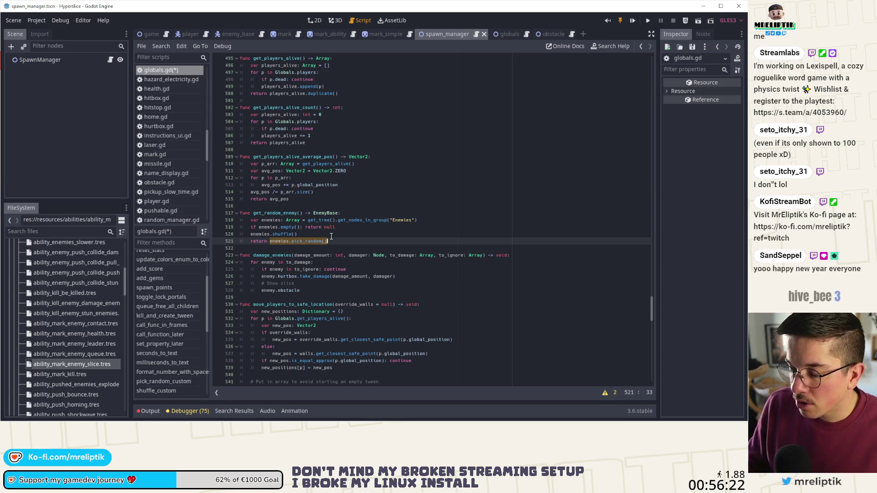
key(ctrl+x)
key(ctrl+shift+Return)
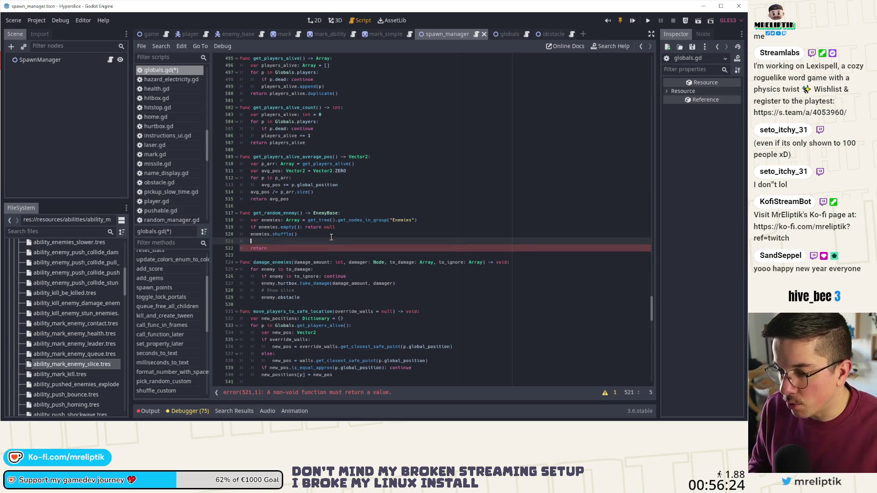
text(for enemy)
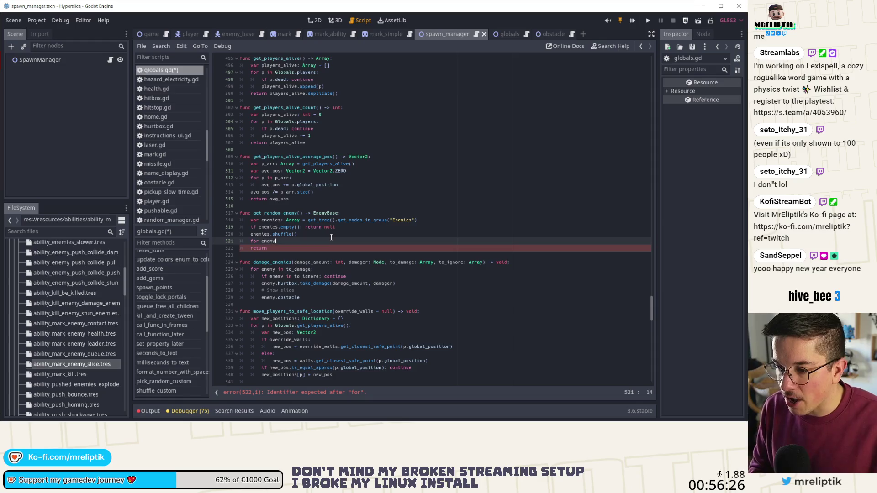
text( in enemies:)
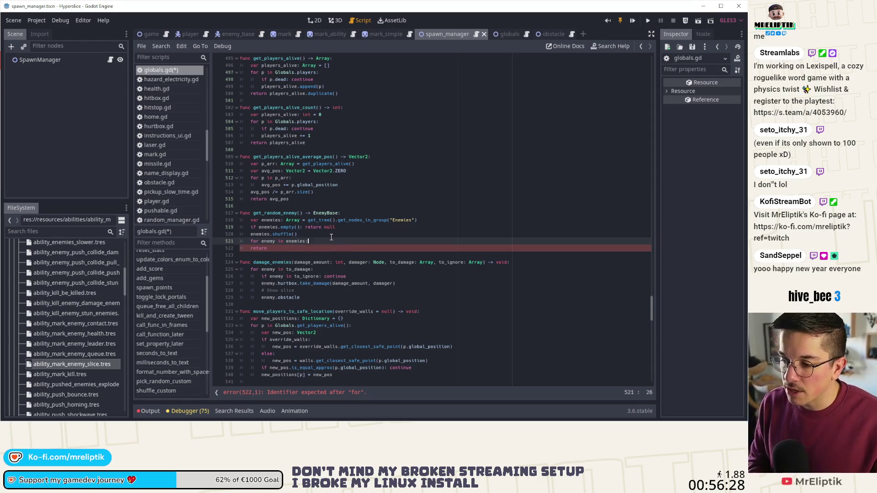
key(Return)
text(if enemy)
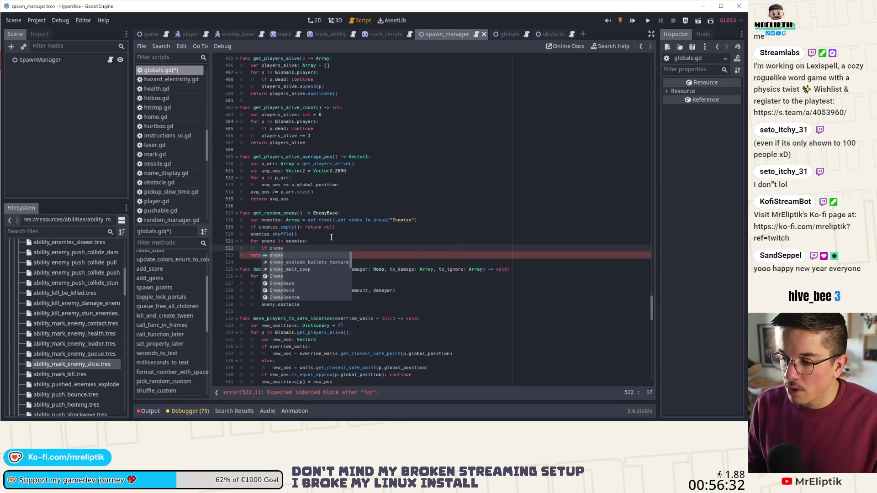
text(.sliced: return)
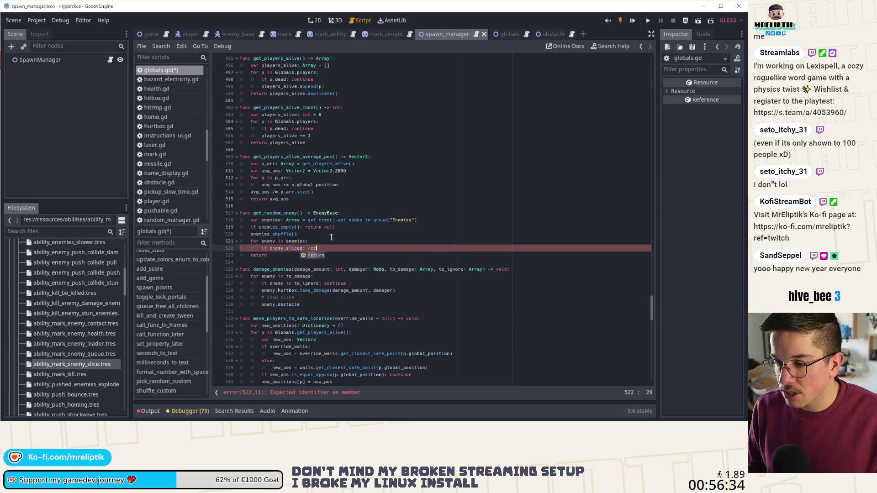
key(ctrl+shift+Return)
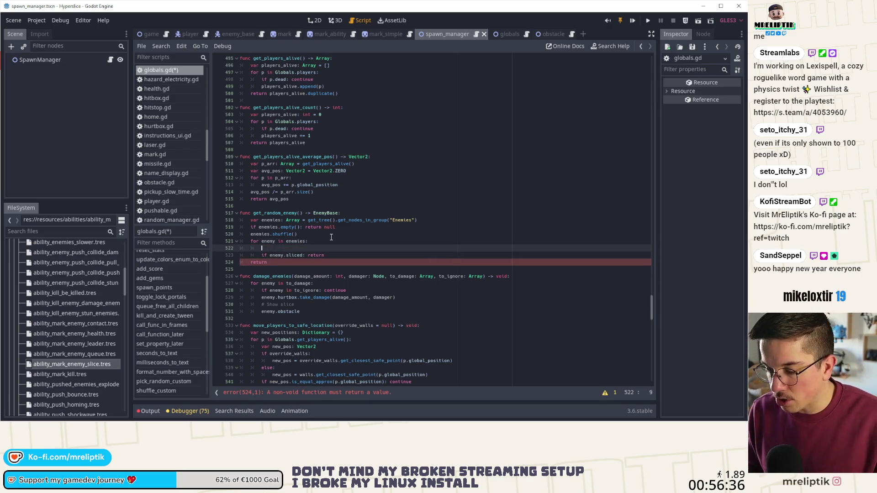
key(Page_Down)
scroll(358, 242, up, 5)
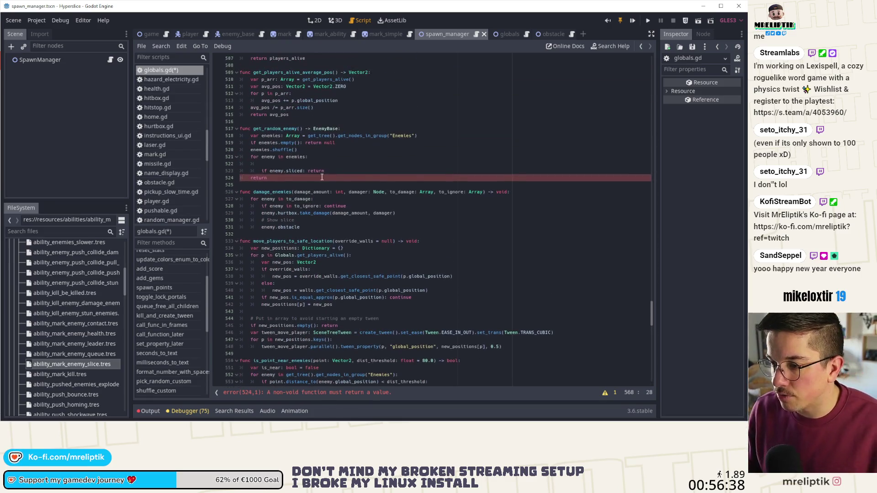
double_click(323, 171)
text(continue)
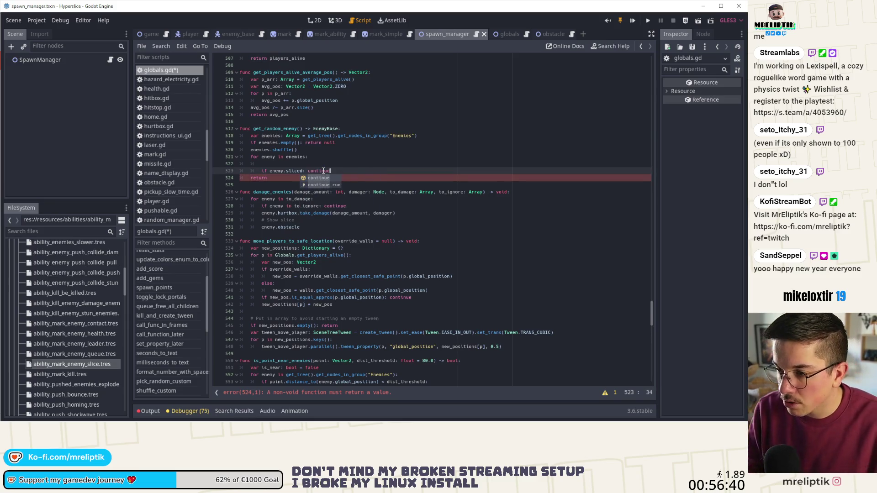
Step: Duplicate the sliced check, return enemy inside the loop, end with 'return null', and save
key(ctrl+d)
key(ctrl+d)
key(Return)
key(Return)
key(Up)
key(Up)
key(Up)
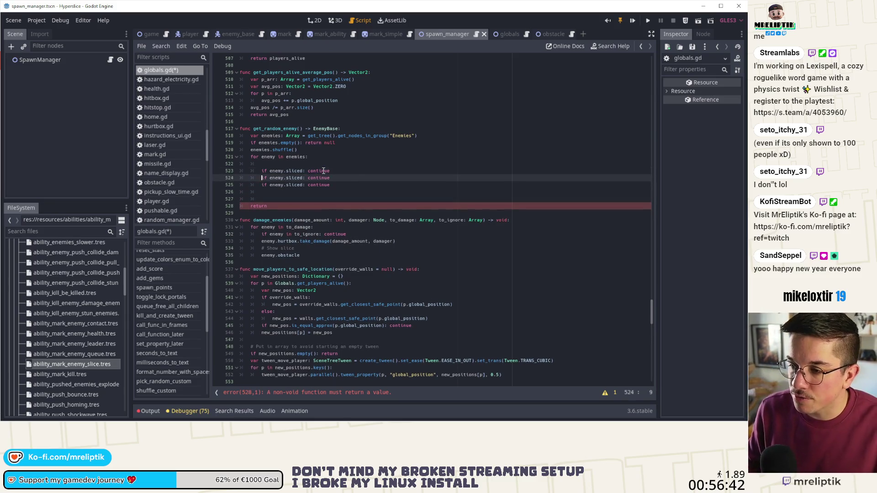
key(ctrl+shift+k)
key(Down)
key(Down)
key(Down)
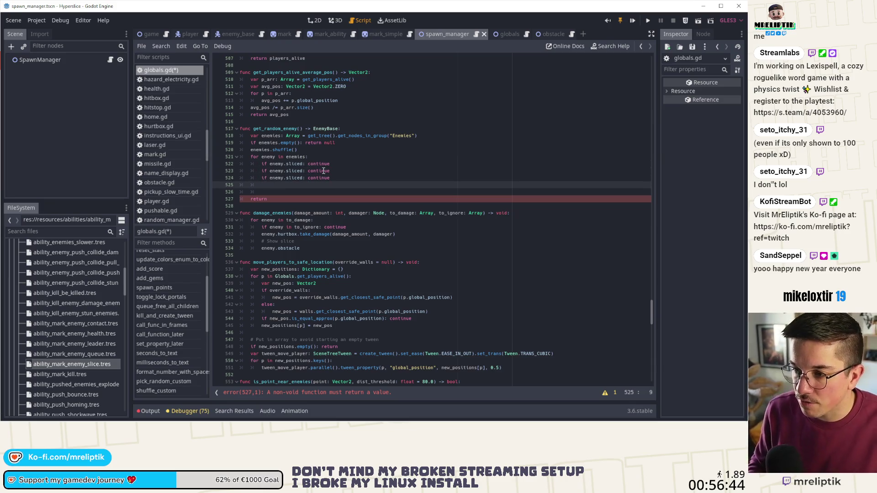
key(Down)
key(Down)
key(End)
text(n)
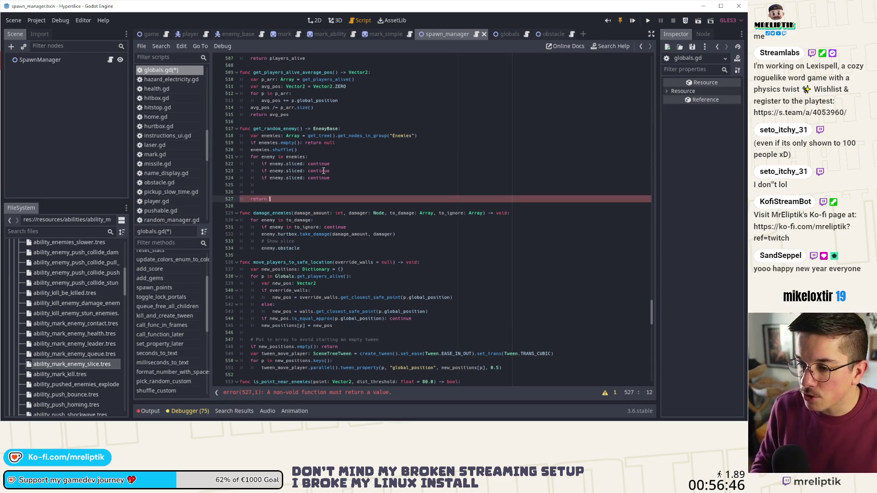
text(ull)
key(ctrl+s)
key(Up)
key(Return)
key(Up)
text(return )
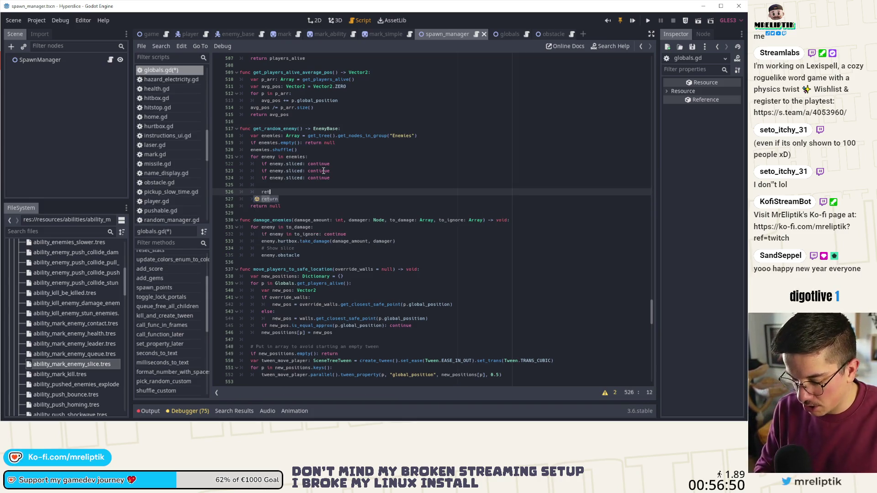
text(enemy)
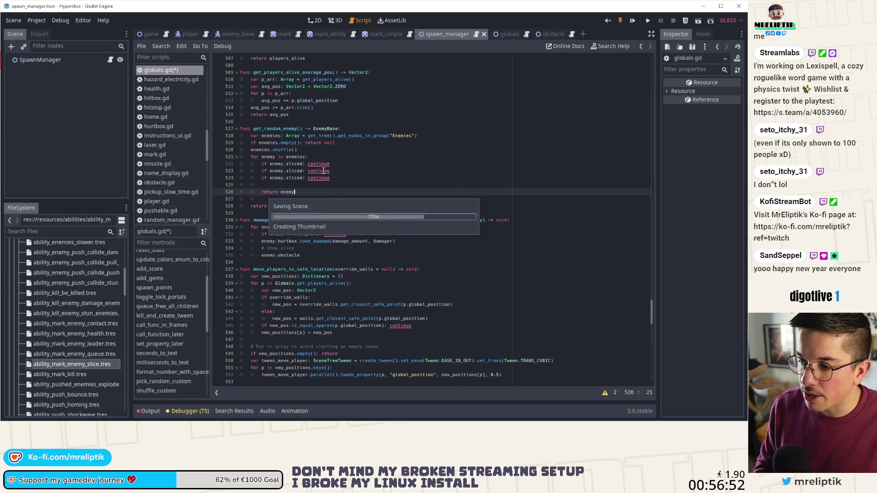
key(ctrl+s)
double_click(297, 163)
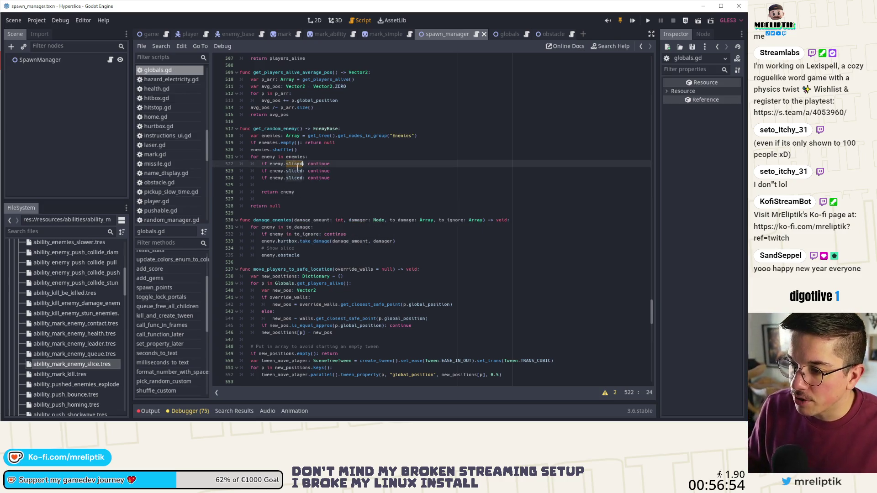
Step: Turn the first loop check into an is_queued_for_deletion() skip and save
text(is_queued)
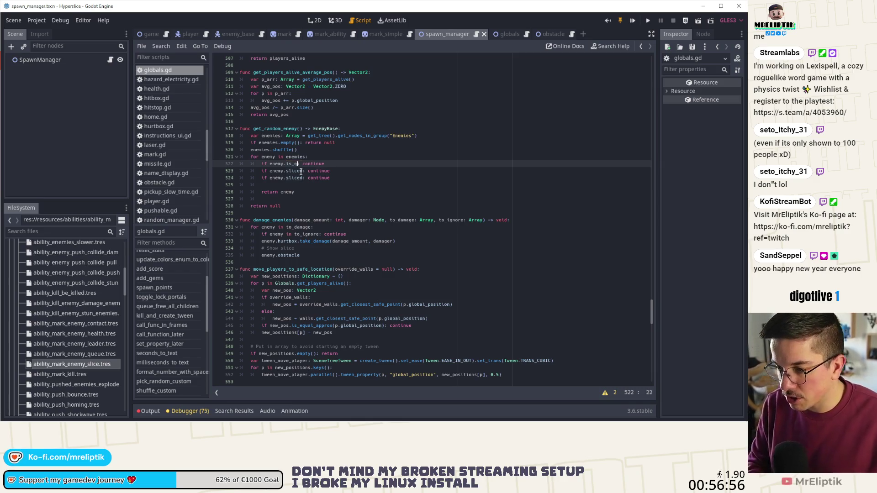
text(_for_de)
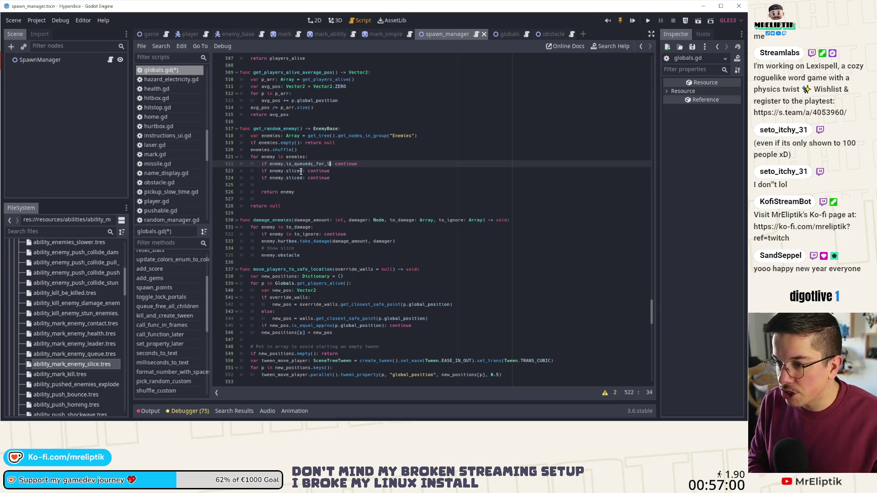
key(BackSpace)
key(BackSpace)
key(BackSpace)
text(d_for_)
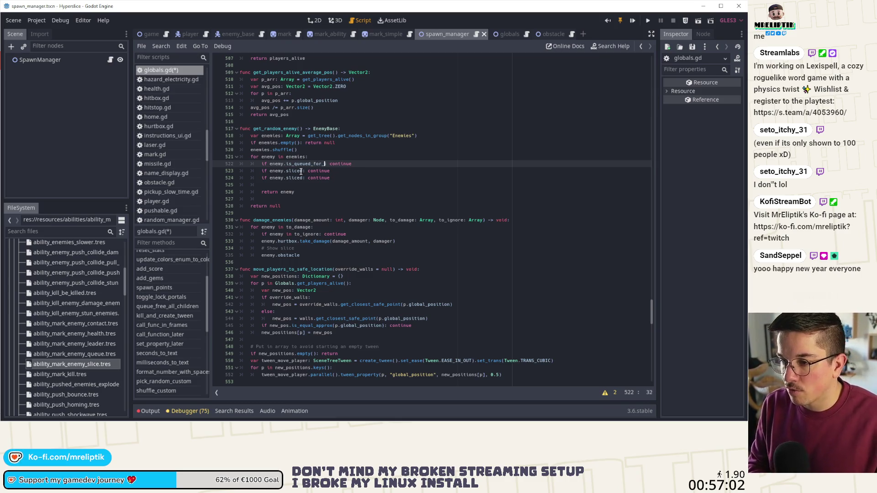
text(deletion())
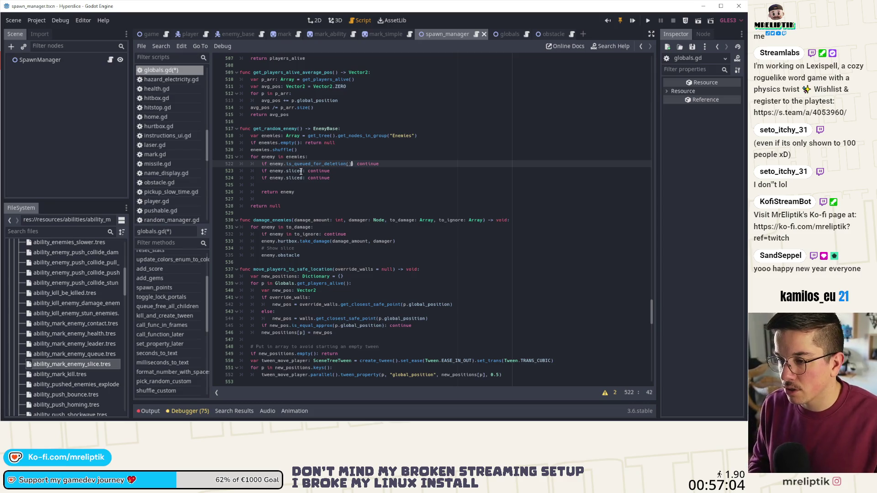
key(ctrl+s)
Step: Change the line 523 check to is_instance_valid(enemy) and save
double_click(301, 171)
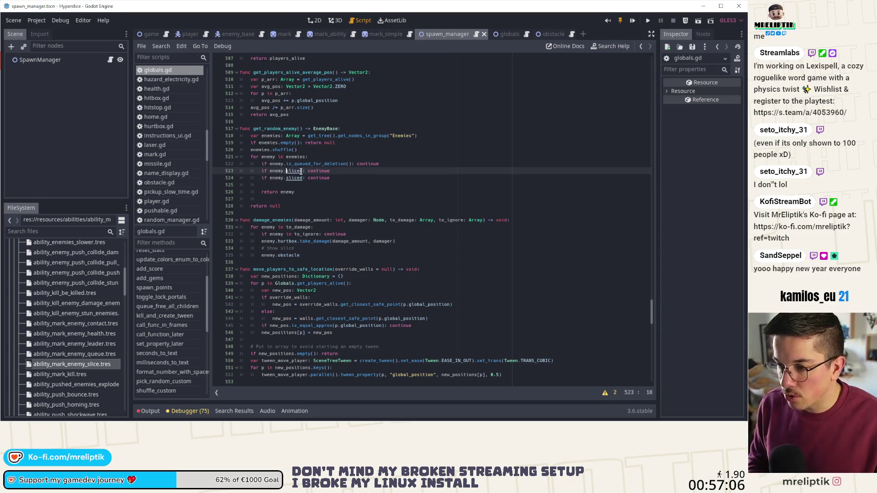
key(BackSpace)
key(BackSpace)
key(ctrl+Left)
text(is_inst)
key(Return)
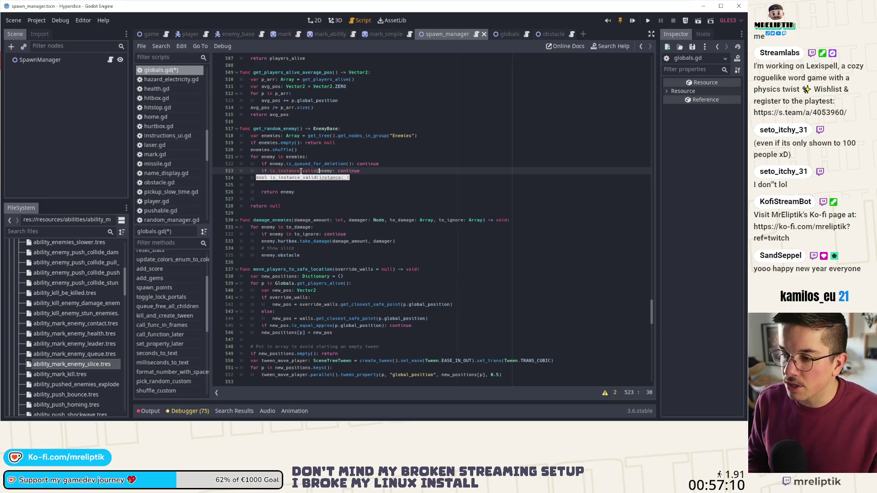
text())
key(ctrl+s)
key(Up)
Step: Try an extra is_queued_for_deletion() line under line 521, undo it, and return to spawn_manager.gd
click(310, 164)
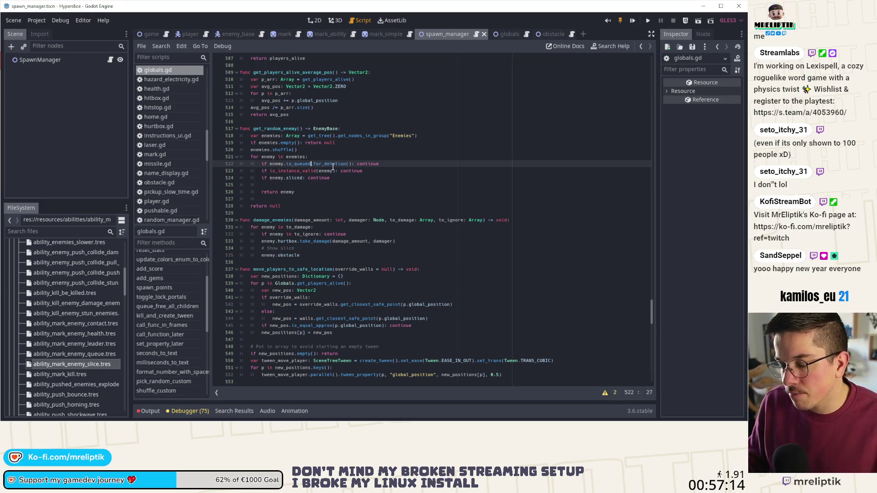
double_click(333, 167)
click(334, 159)
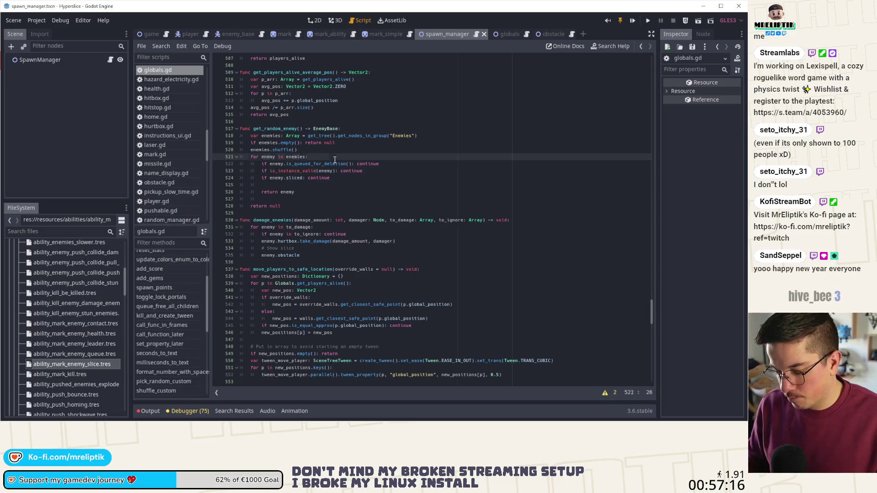
key(Return)
text(is_queued_for_deletion())
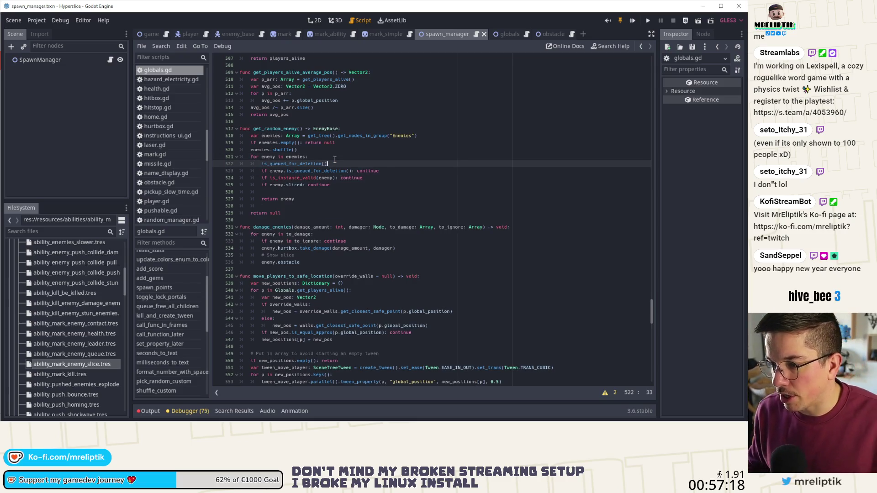
key(ctrl+z)
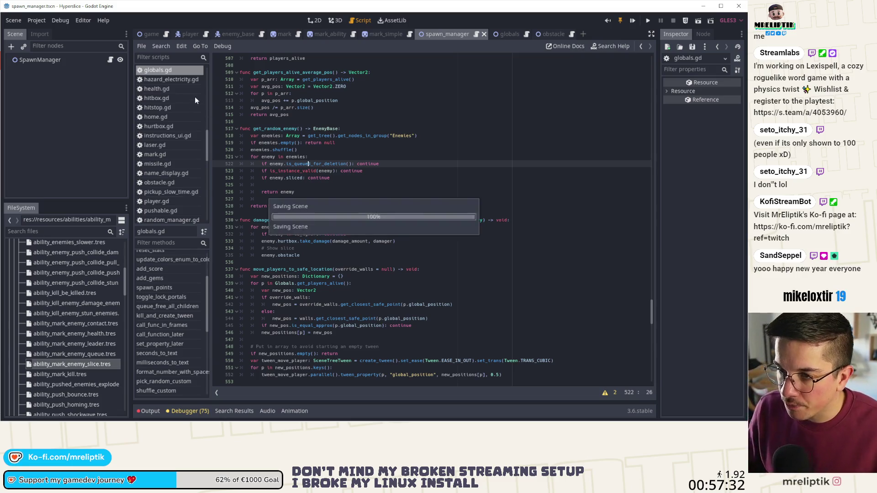
click(110, 59)
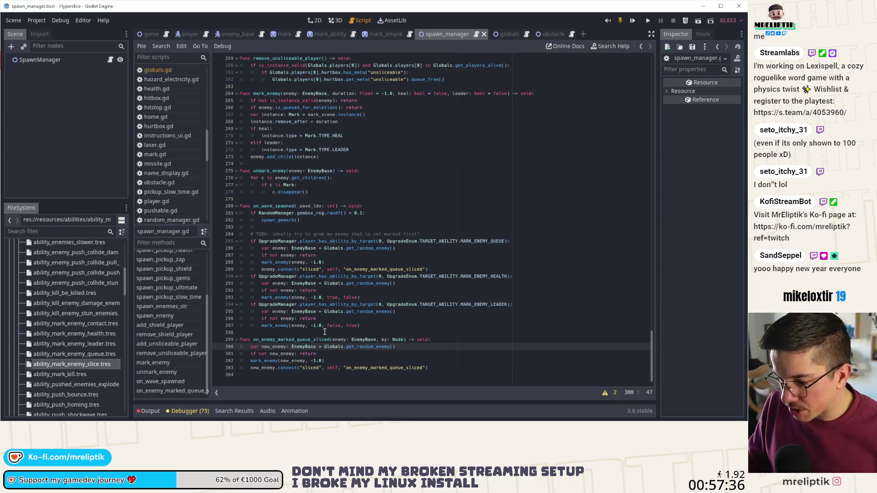
Step: Review new_enemy on lines 301-302, then run the game, which hits the 'KILLER' parser error
double_click(286, 354)
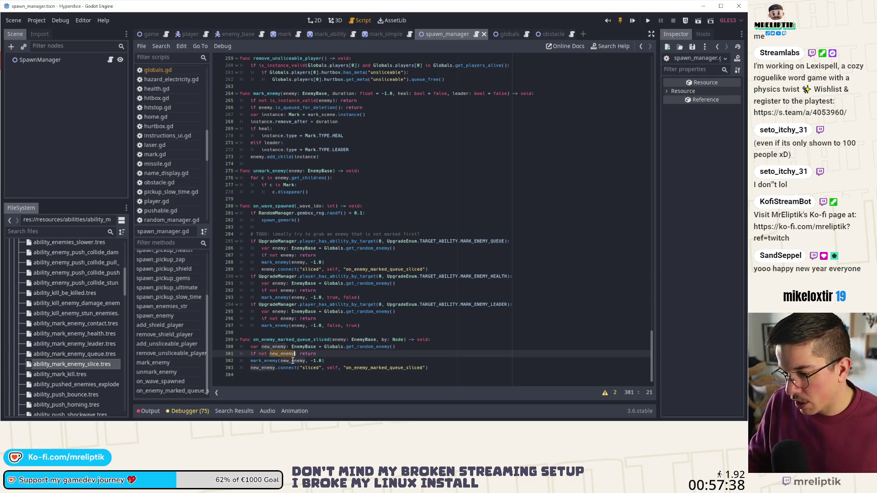
double_click(293, 361)
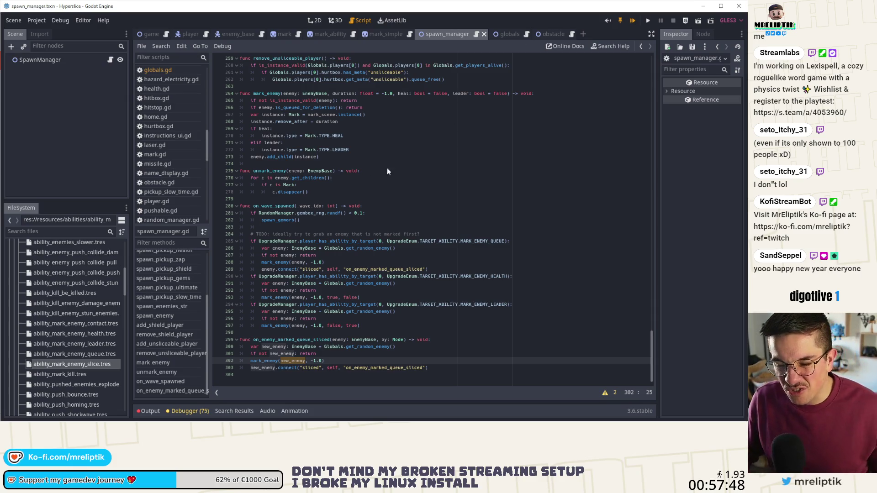
key(F6)
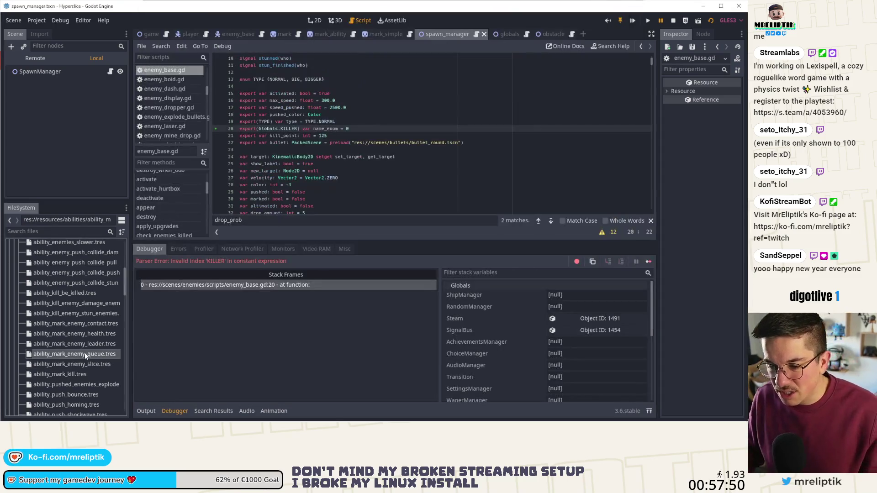
Step: Inspect the debugger errors, including EnemyBase in globals.gd and COLORS in settings_manager.gd
click(84, 354)
click(720, 92)
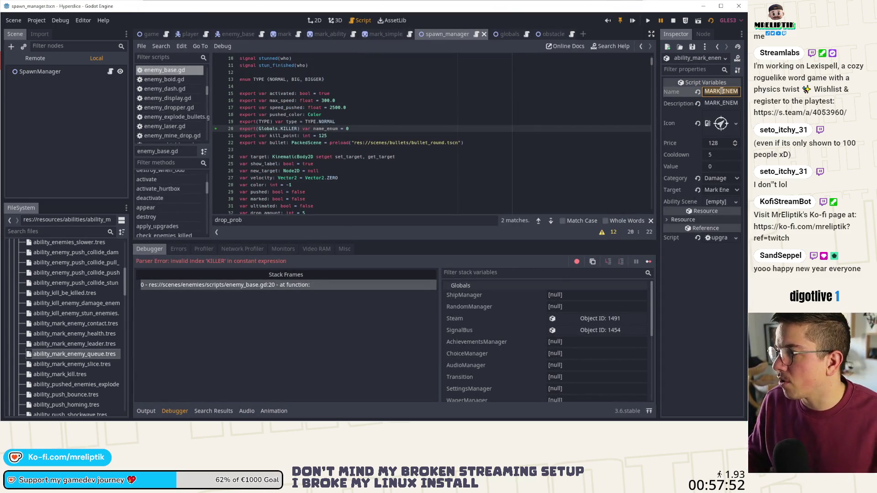
click(388, 163)
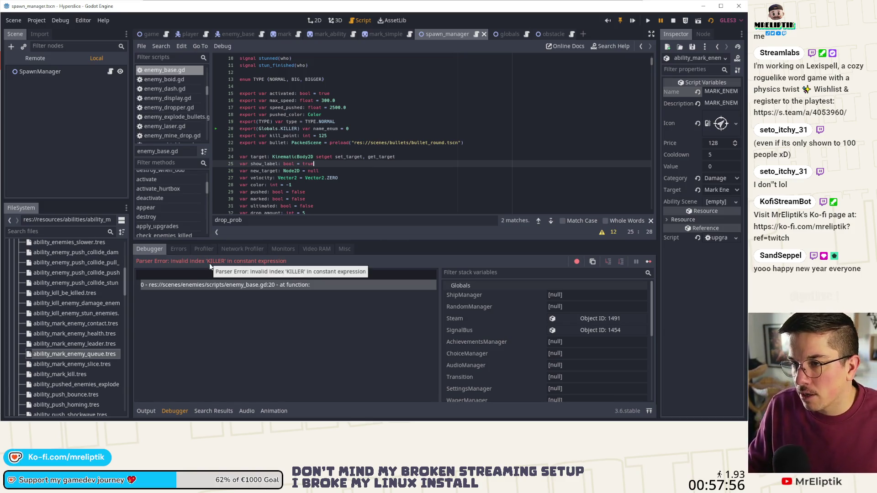
scroll(341, 169, down, 9)
scroll(341, 169, down, 5)
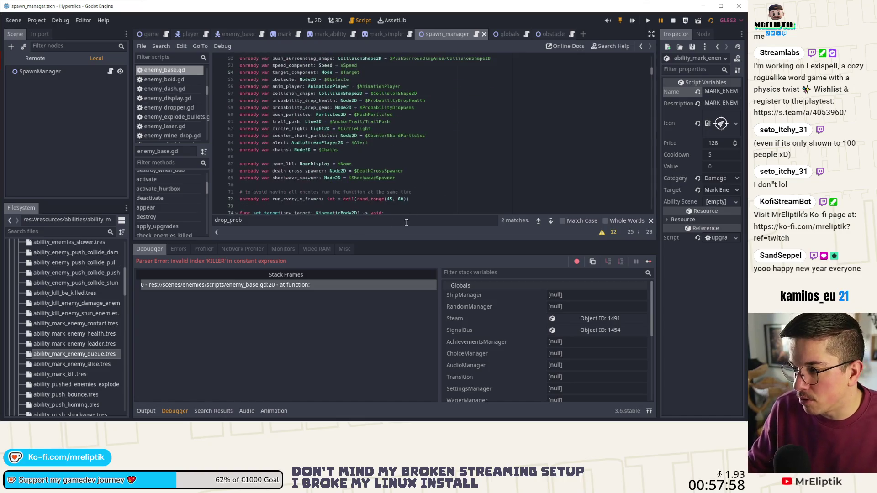
click(648, 262)
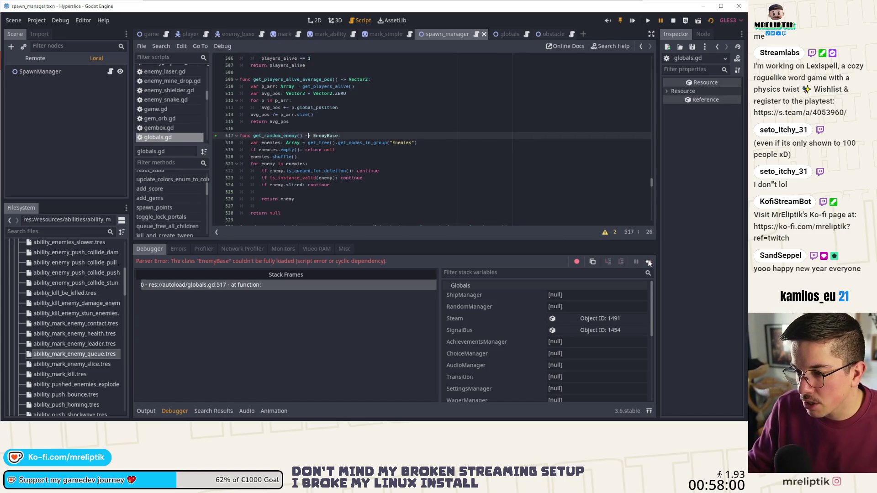
scroll(410, 177, down, 3)
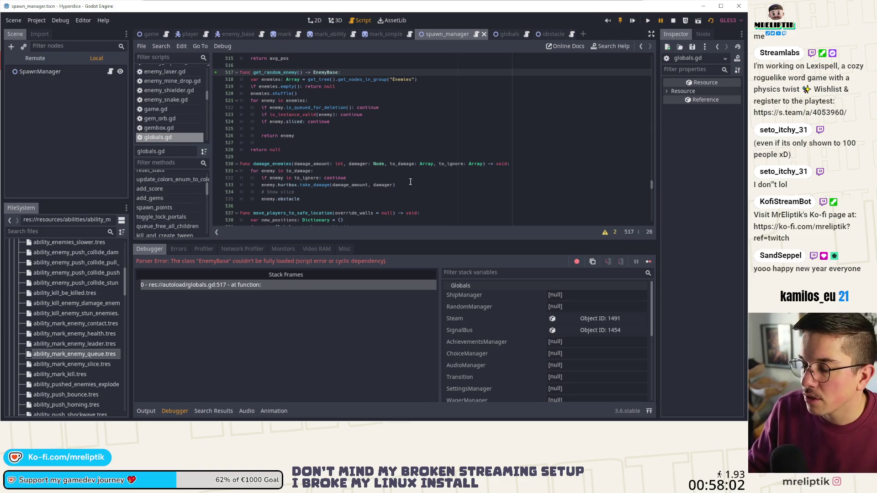
click(649, 262)
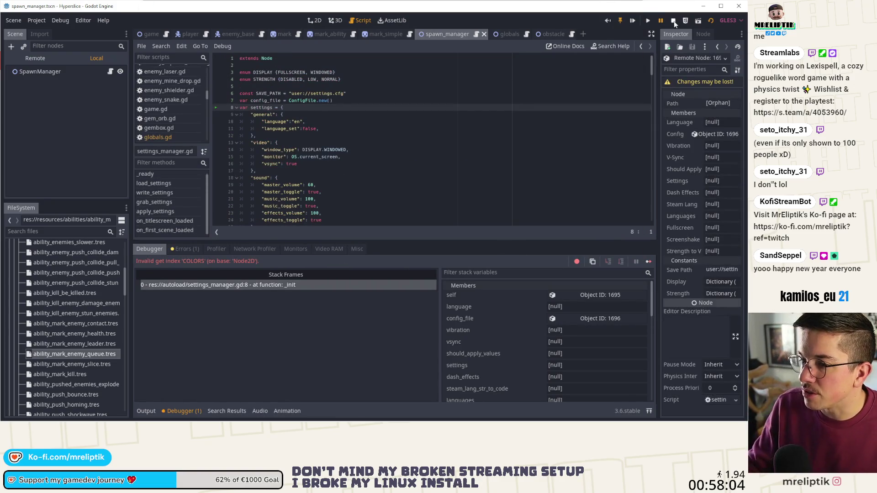
Step: Stop the game, set get_random_enemy's return type on line 517 to Node2D, and relaunch
click(673, 21)
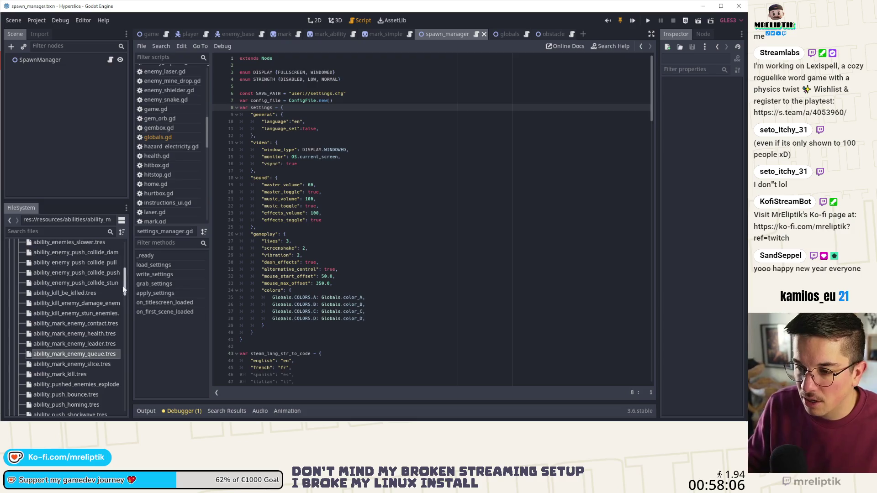
click(157, 137)
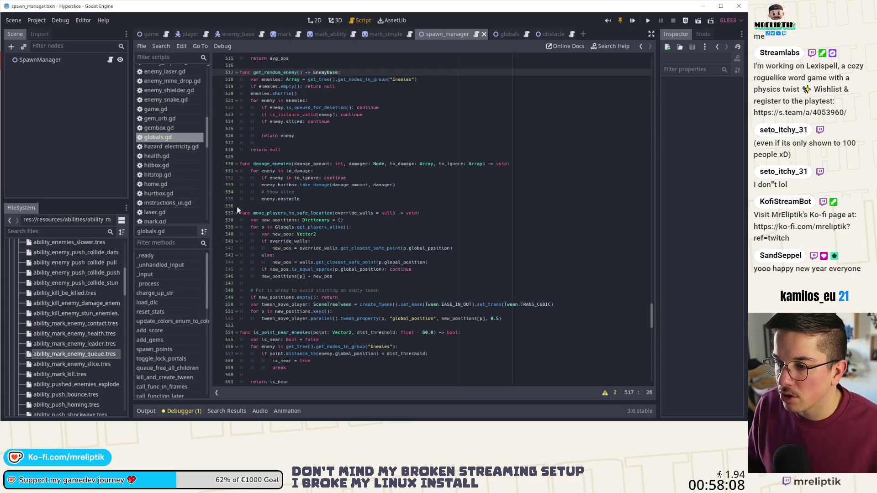
scroll(326, 141, up, 2)
double_click(318, 113)
text(Node)
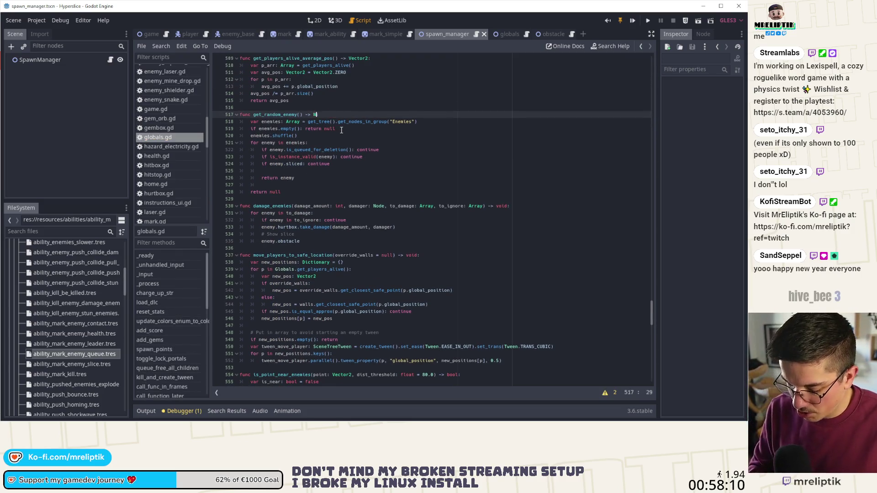
text(2D:)
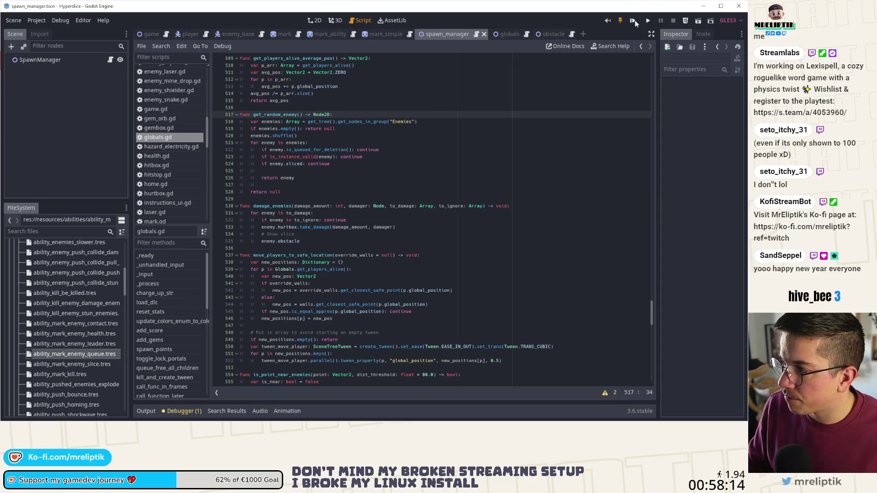
key(F5)
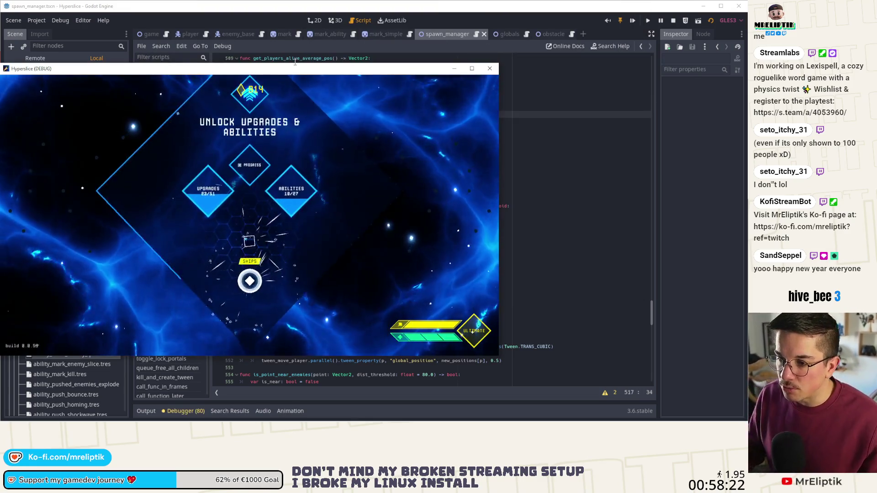
Step: Maximize the Hyperslice window, slice past the upgrades menu, and open the development console
drag(295, 71, 369, 81)
double_click(369, 81)
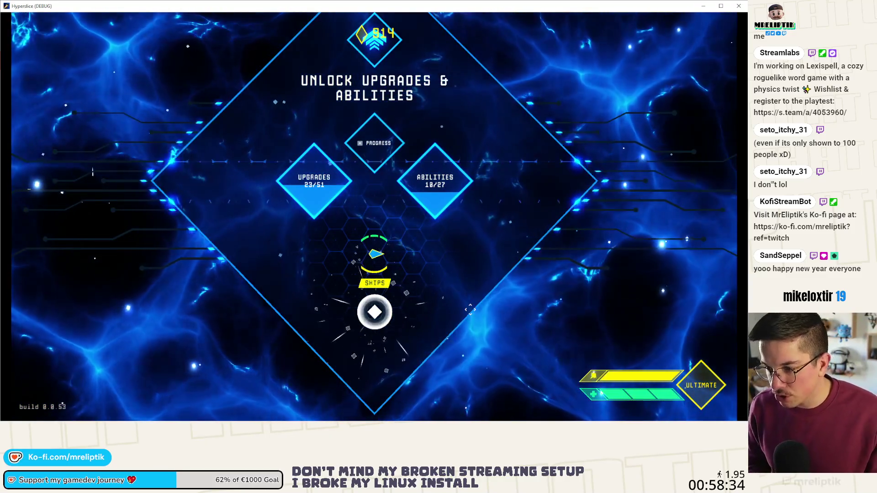
drag(470, 310, 329, 315)
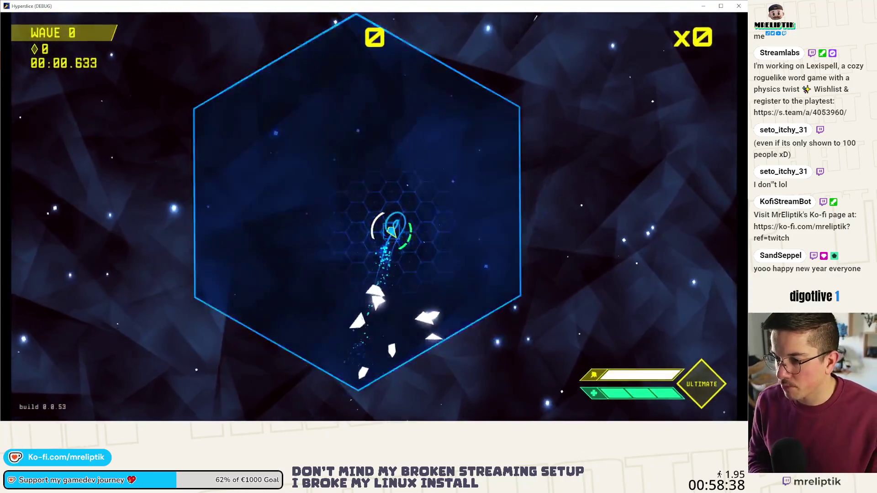
key(grave)
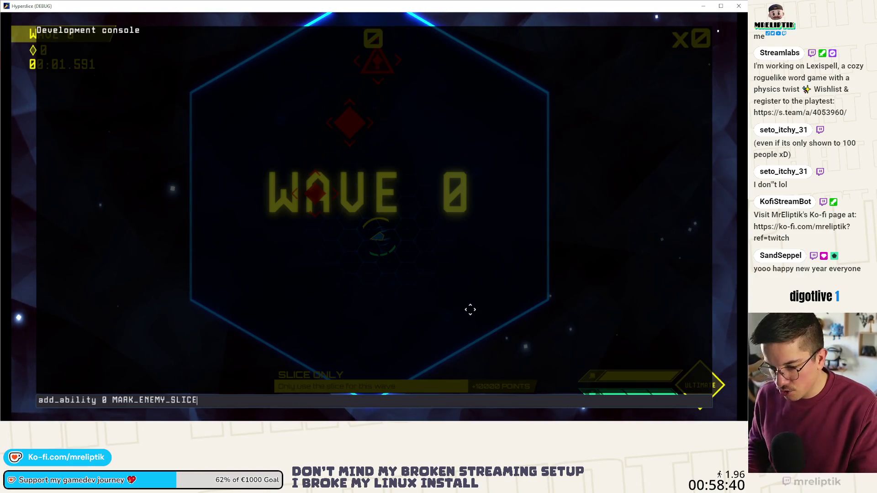
Step: Grant MARK_ENEMY_SLICE, then MARK_ENEMY_QUEUE, through the dev console and resume play
key(Return)
key(grave)
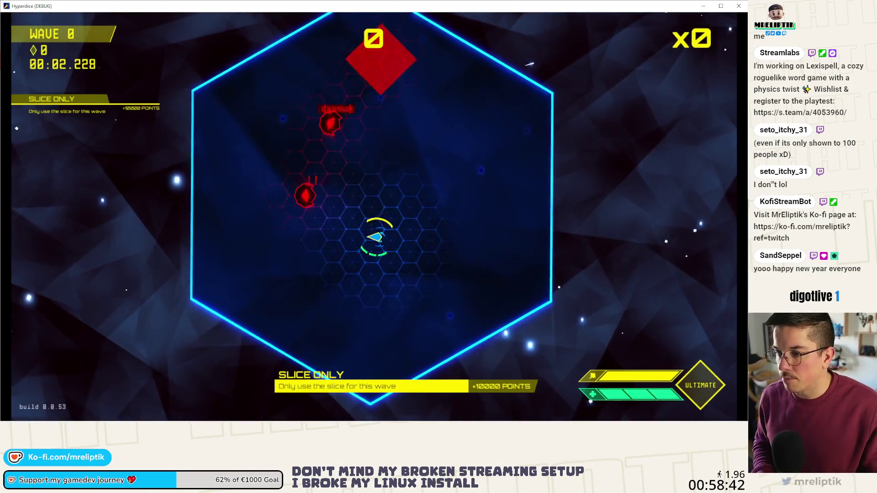
key(grave)
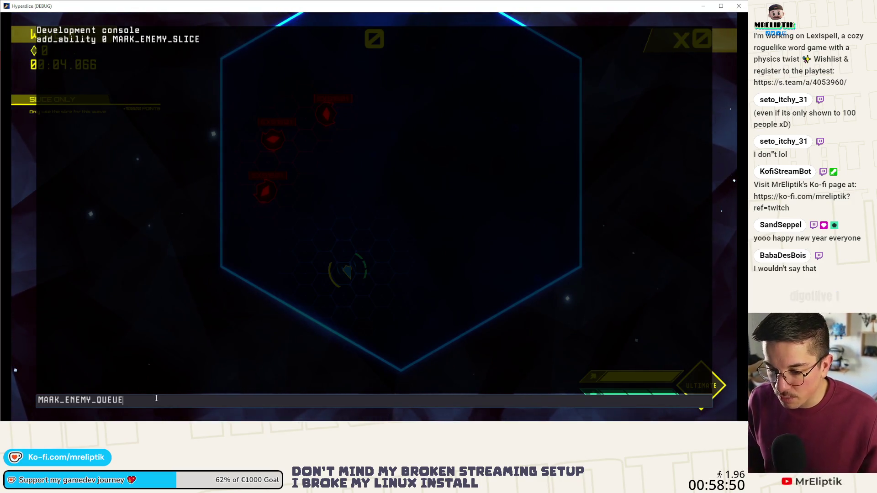
key(Return)
key(grave)
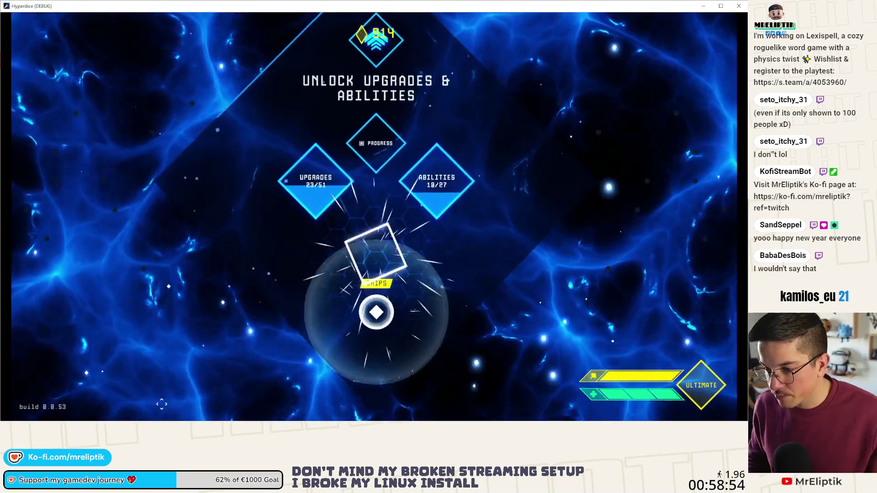
key(grave)
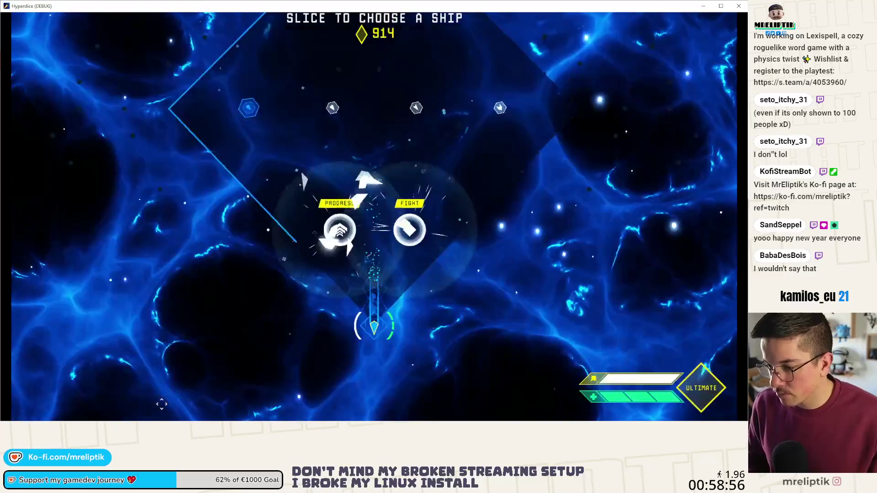
key(grave)
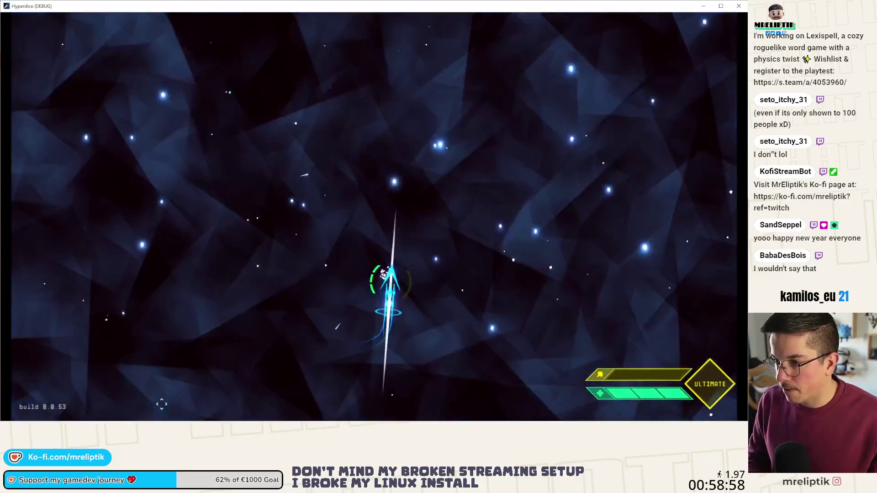
Step: Start a fresh run and submit add_ability 0 MARK_ENEMY_QUEUE from the recalled console command
key(grave)
key(Up)
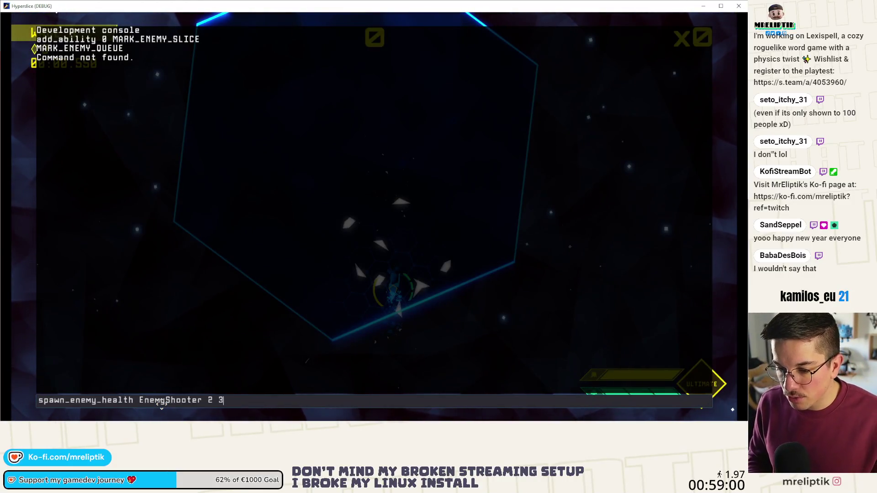
key(Up)
key(Up)
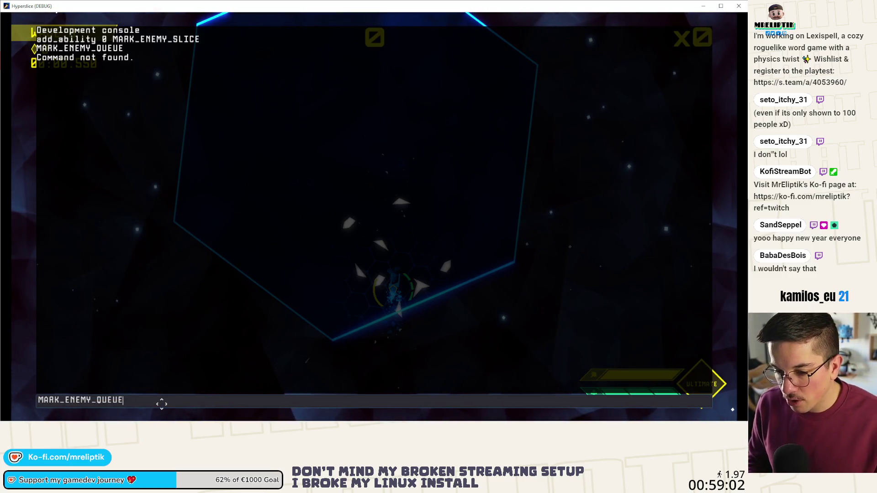
key(Down)
key(Down)
key(BackSpace)
key(BackSpace)
key(BackSpace)
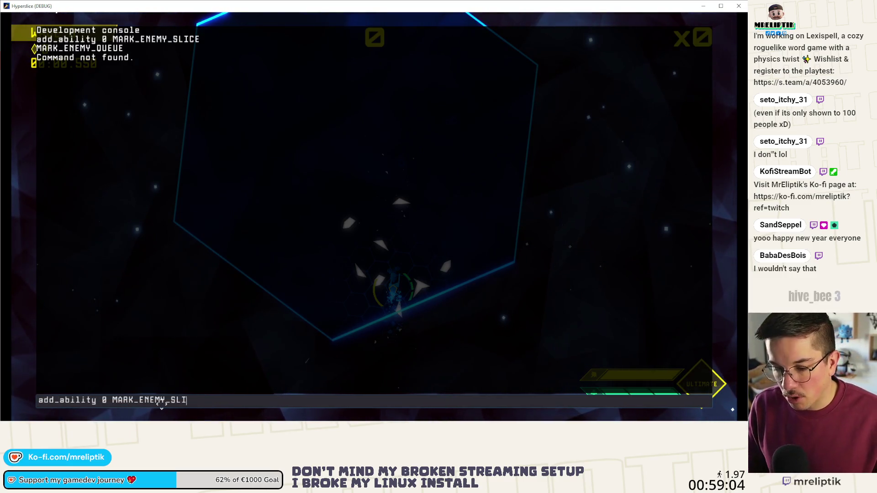
text(MARK_ENEMY_QUEUE)
key(Return)
key(Escape)
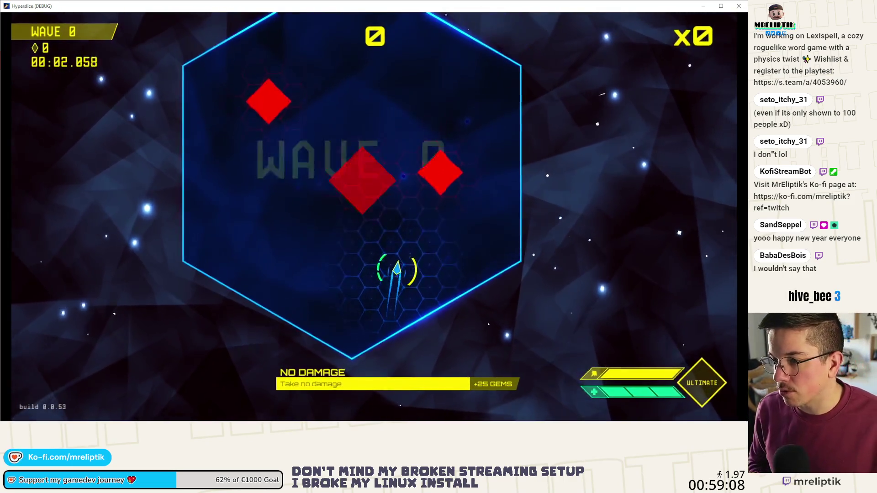
Step: Dash through the red diamond enemies to clear wave 0
click(334, 226)
click(414, 185)
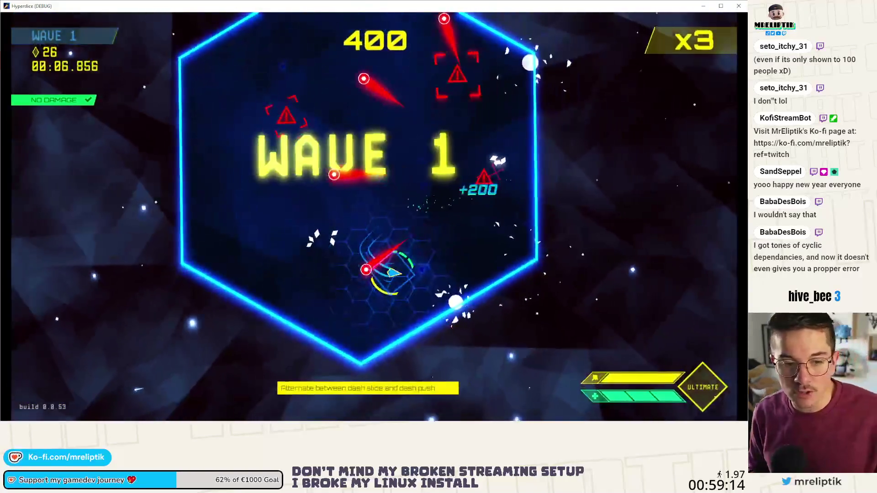
key(Escape)
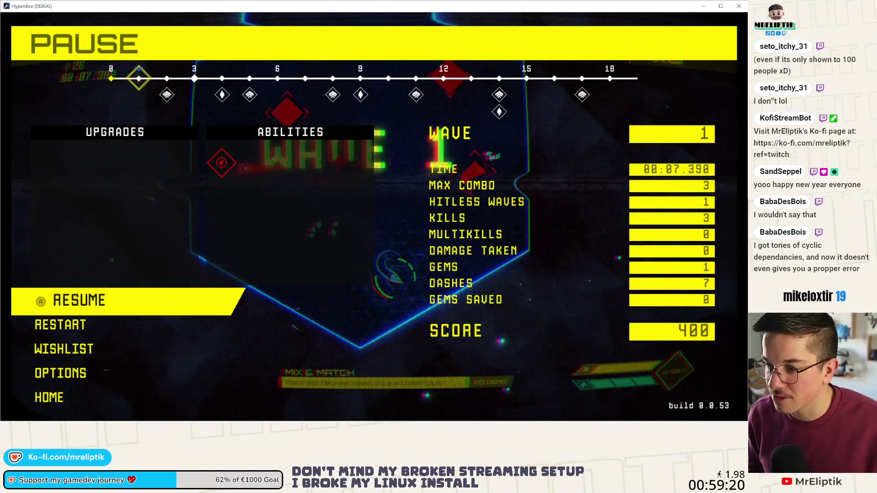
key(Escape)
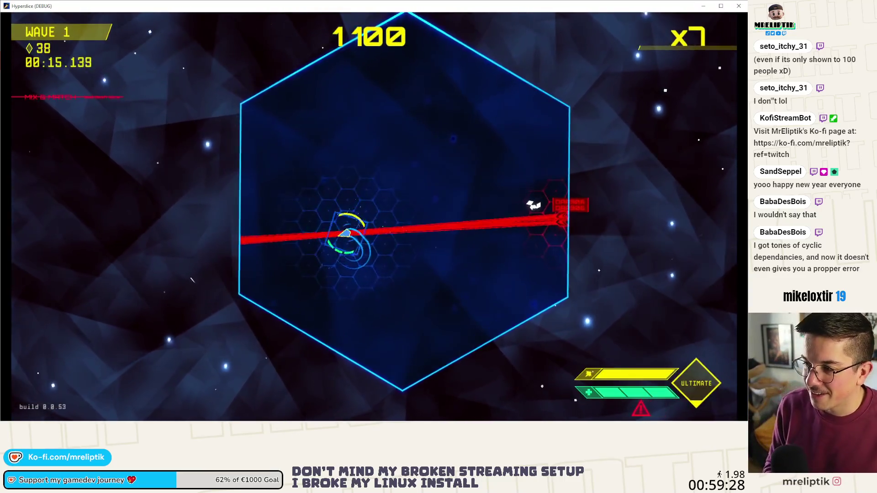
Step: Pause wave 1 to confirm MARK_ENEMY_QUEUE is listed, then leave the game
key(Escape)
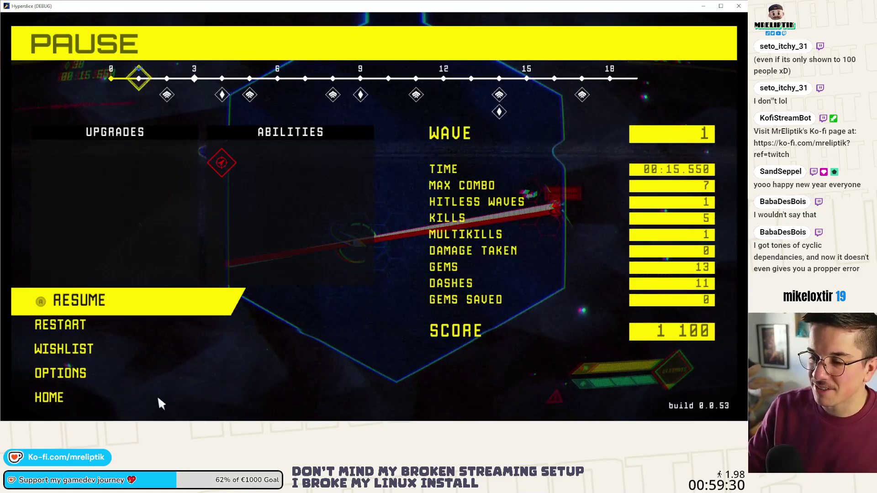
mouse_move(221, 164)
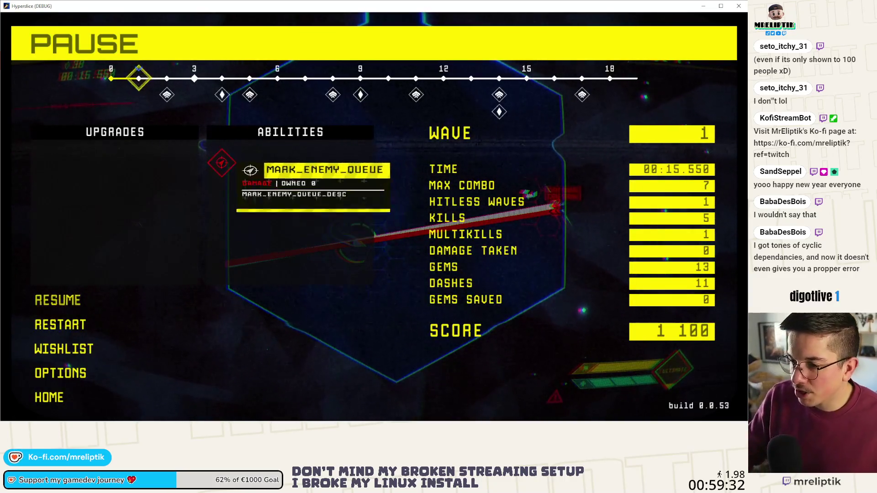
key(alt+Tab)
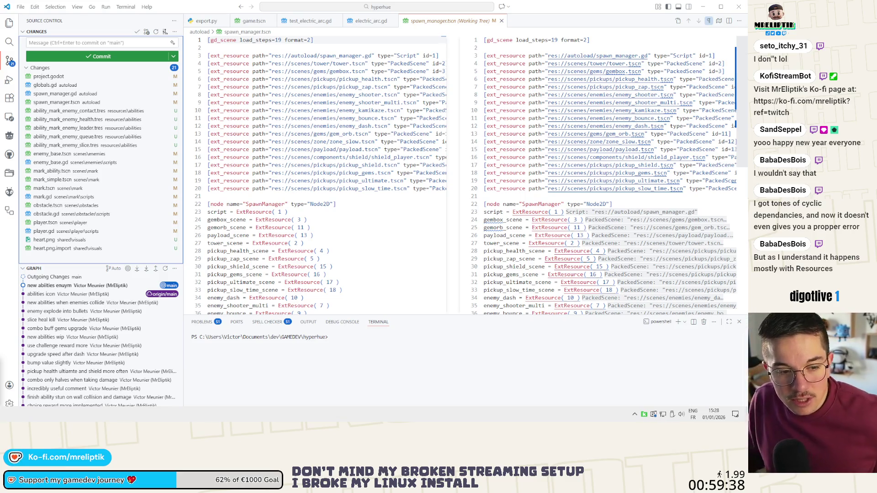
Step: In Godot, show the debugger's 81 warnings and jump to the unused hit_wall signal in enemy_dash_.gd
key(alt+Tab)
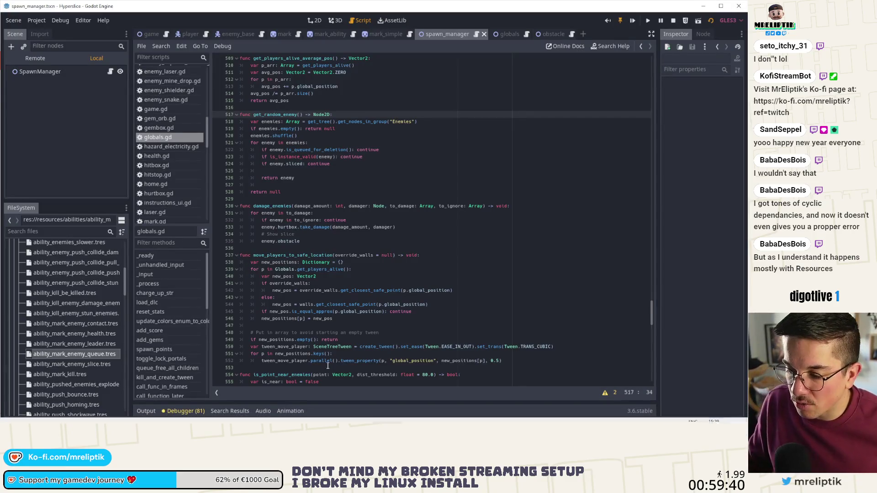
click(187, 410)
click(147, 411)
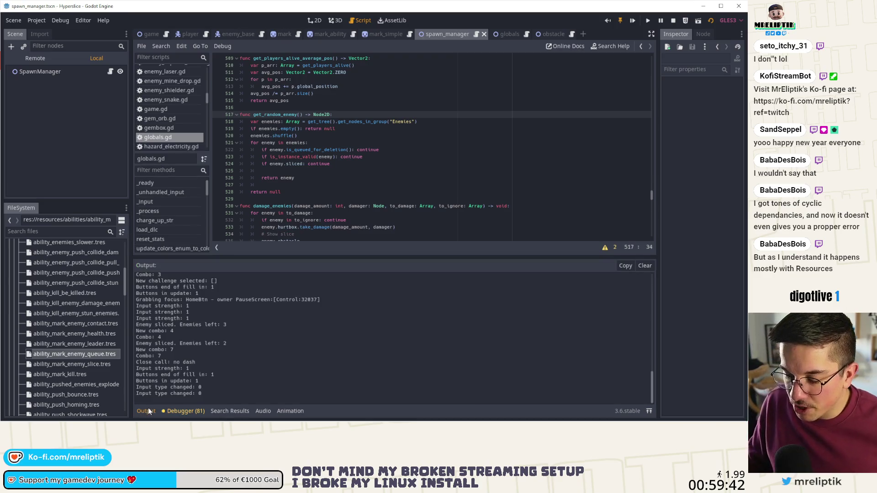
click(185, 408)
click(186, 249)
scroll(315, 362, down, 5)
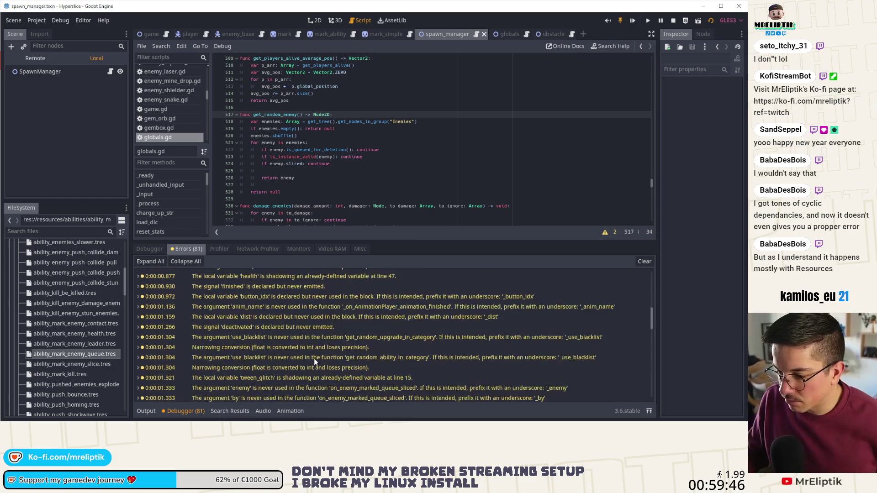
scroll(314, 362, down, 5)
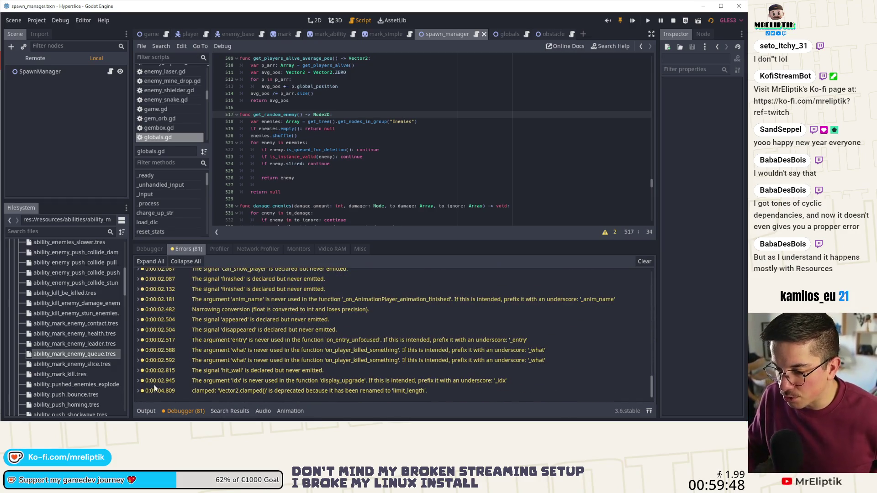
mouse_move(314, 421)
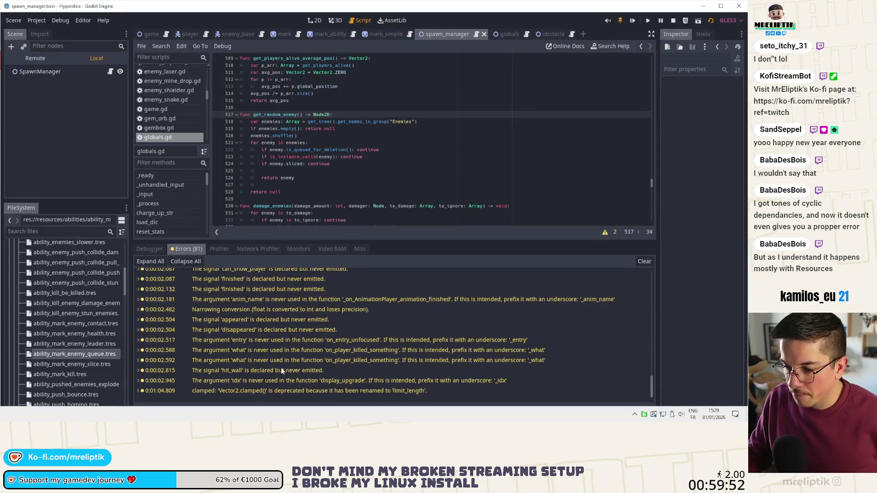
click(282, 370)
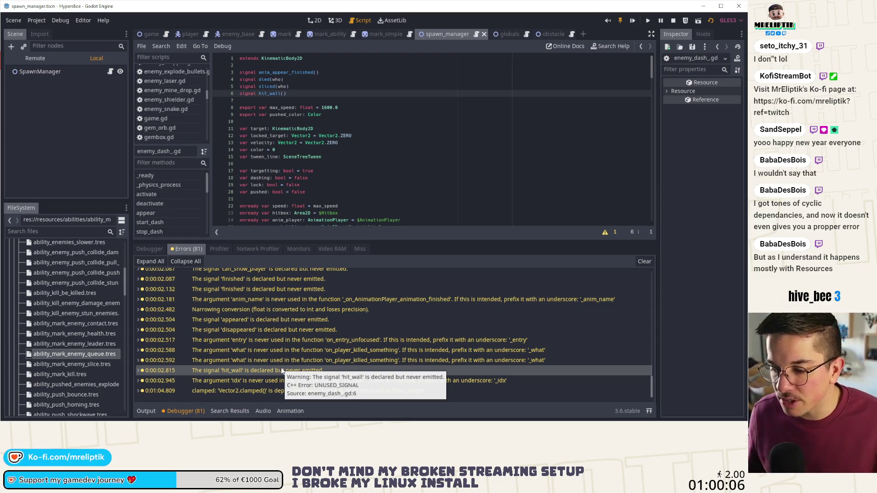
Step: Collapse the debugger panel, stop the running game, and read through enemy_dash_.gd
click(179, 410)
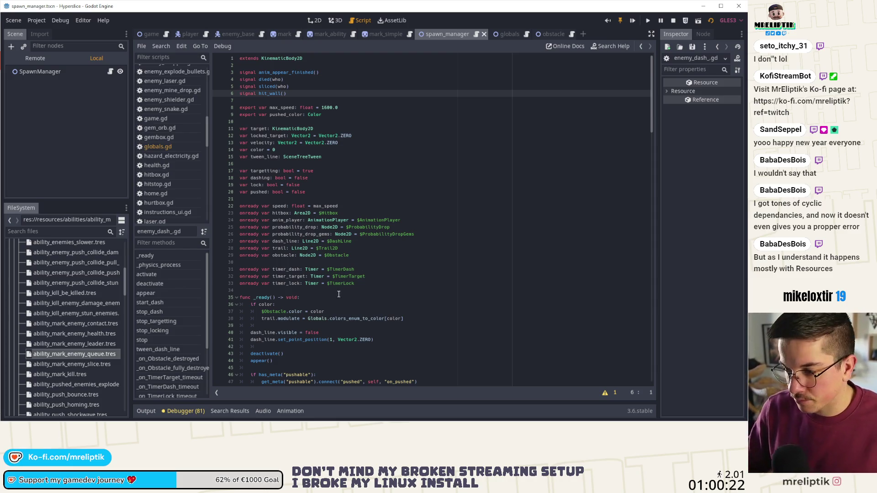
scroll(333, 297, down, 5)
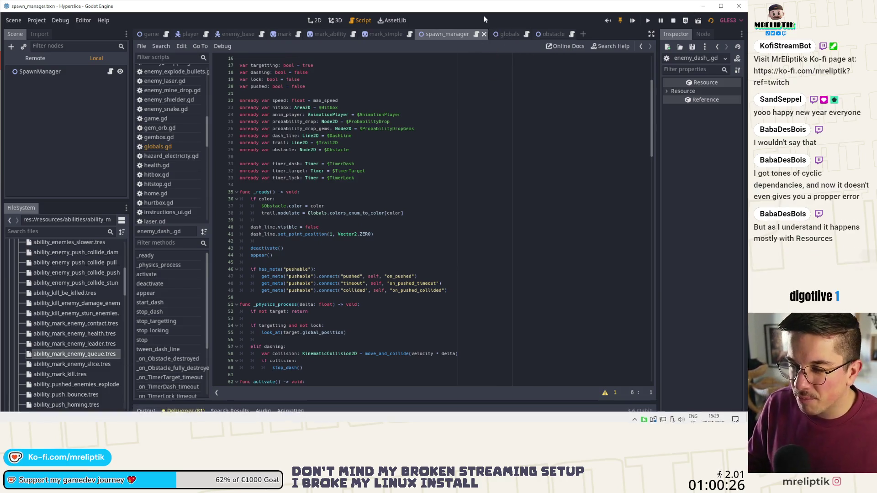
click(672, 20)
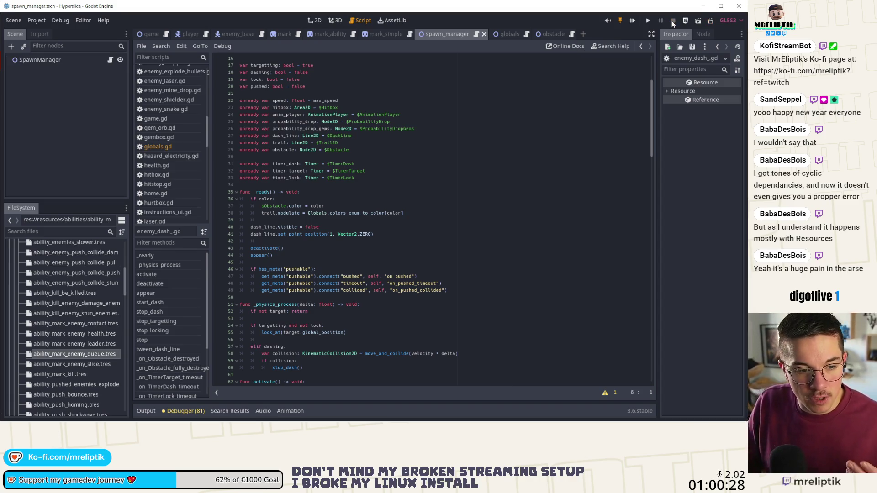
scroll(375, 238, down, 10)
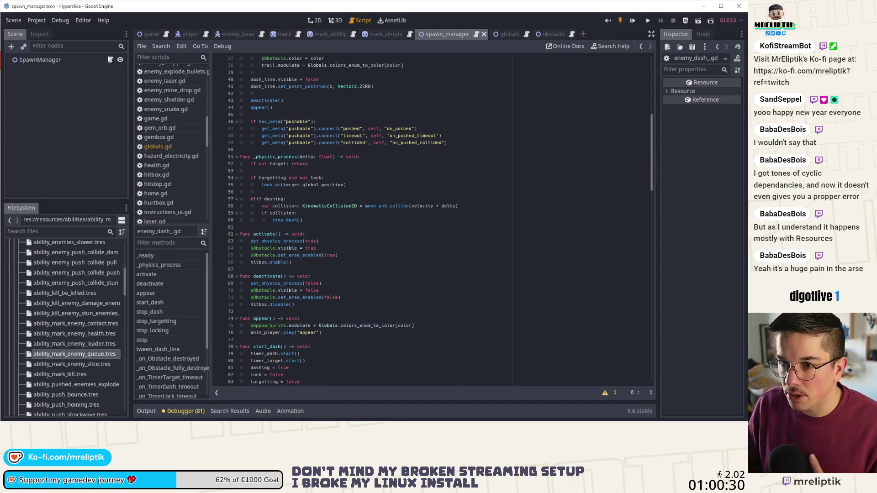
scroll(368, 298, down, 10)
scroll(368, 298, down, 20)
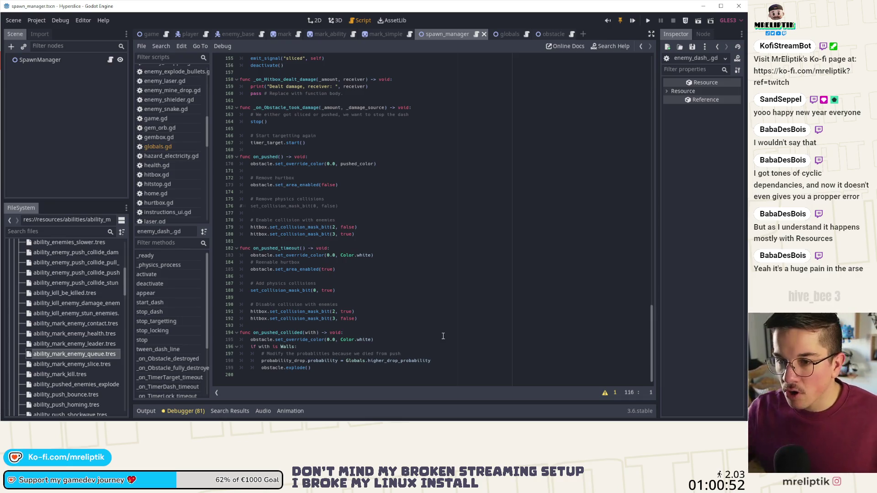
Step: In spawn_manager.gd, undo the connect edit, add a breakpoint on line 285, and relaunch the game
click(111, 59)
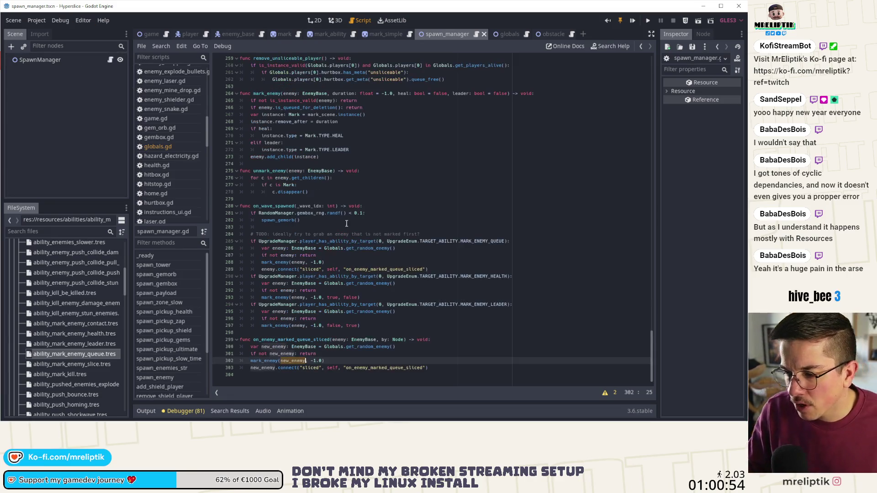
key(ctrl+z)
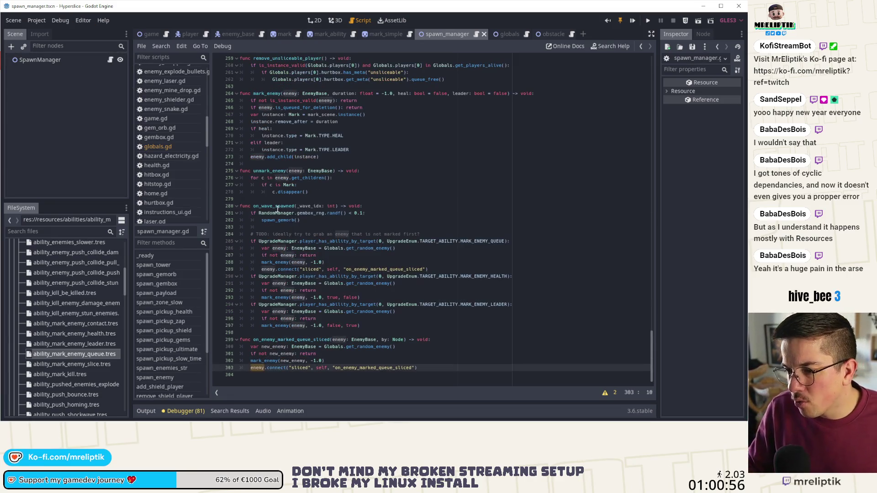
double_click(285, 206)
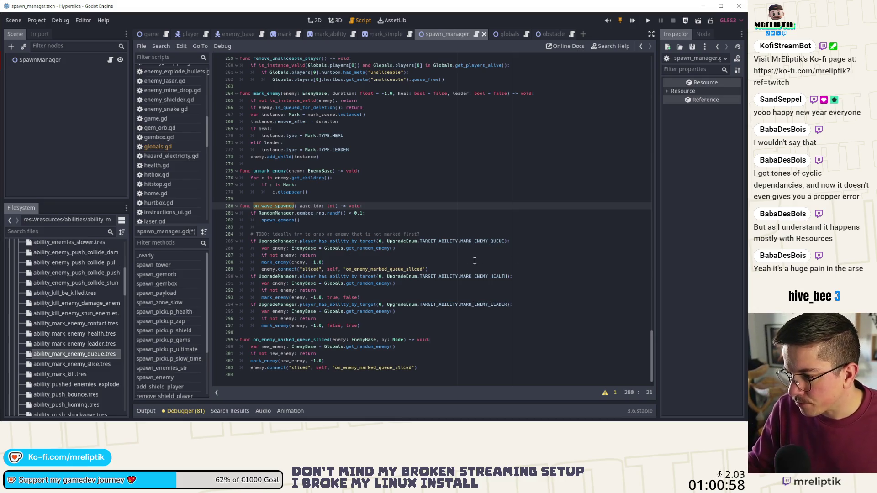
click(215, 241)
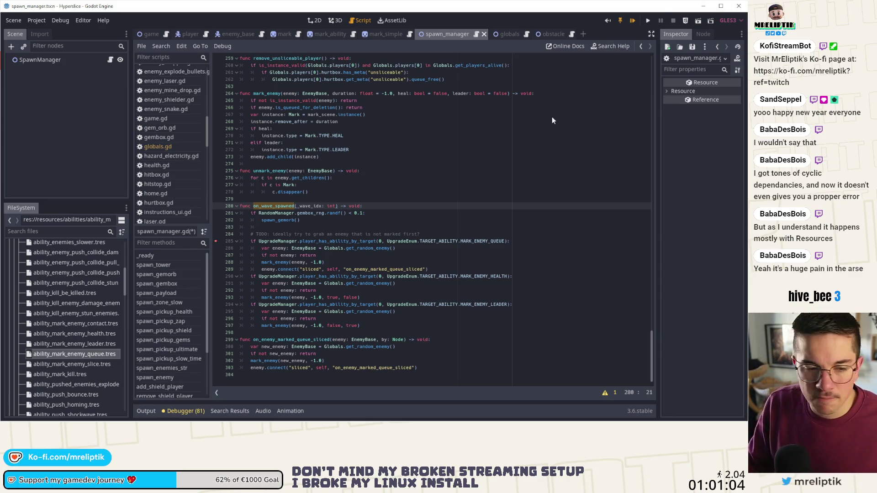
key(F5)
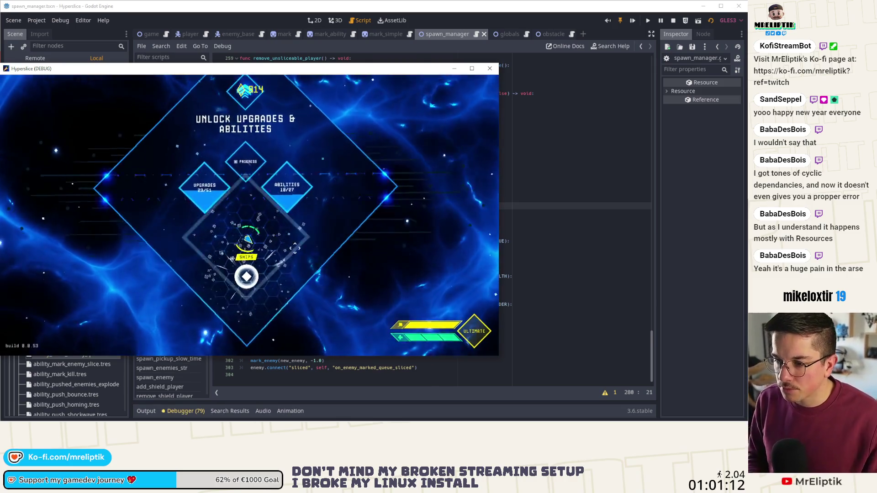
Step: Grant MARK_ENEMY_QUEUE again, remove the stray q from UpgradeManager, and save spawn_manager.gd
key(grave)
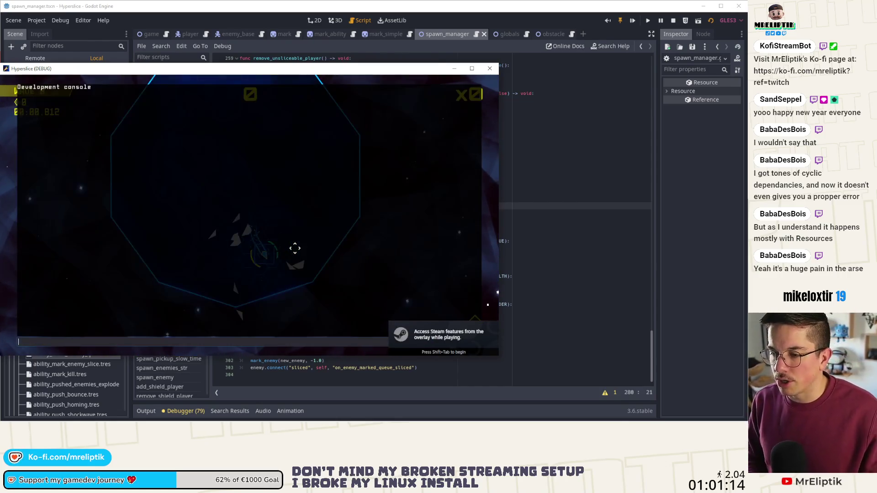
text(add_ability 0 MARK_ENEMY_QUEUE)
key(Return)
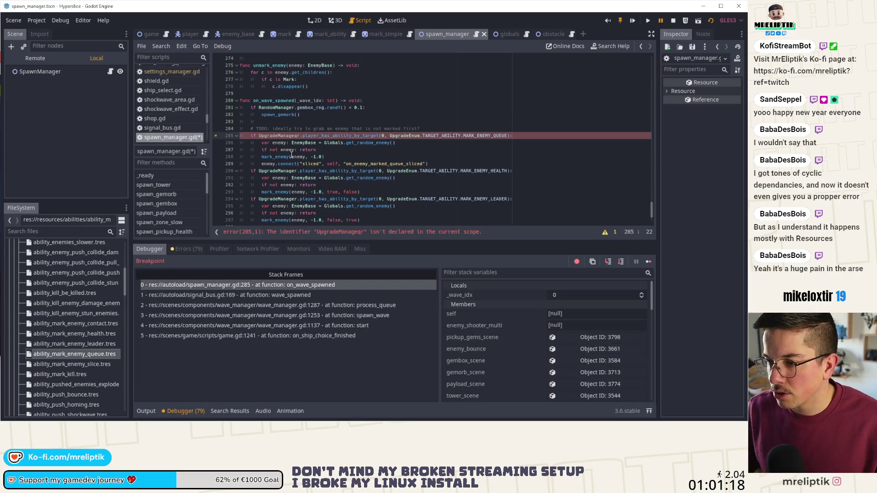
key(BackSpace)
key(ctrl+s)
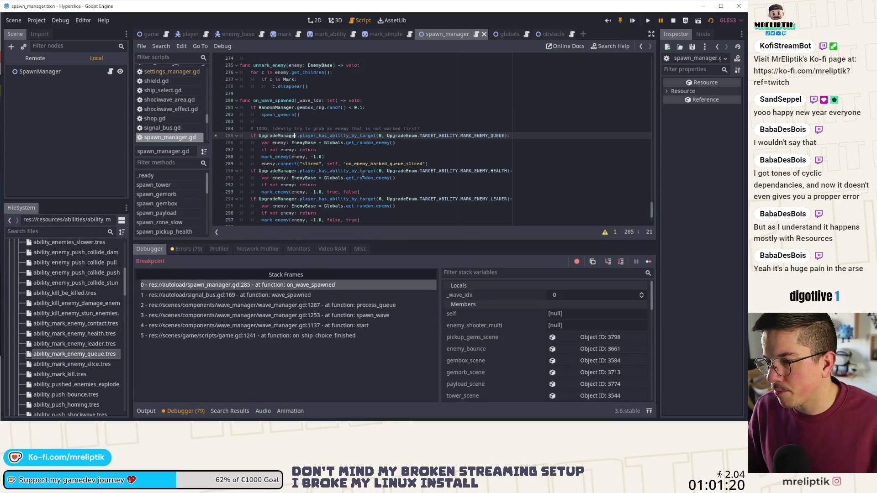
Step: Step through the ability check into get_random_enemy, then stop debugging and view the Output log
click(613, 261)
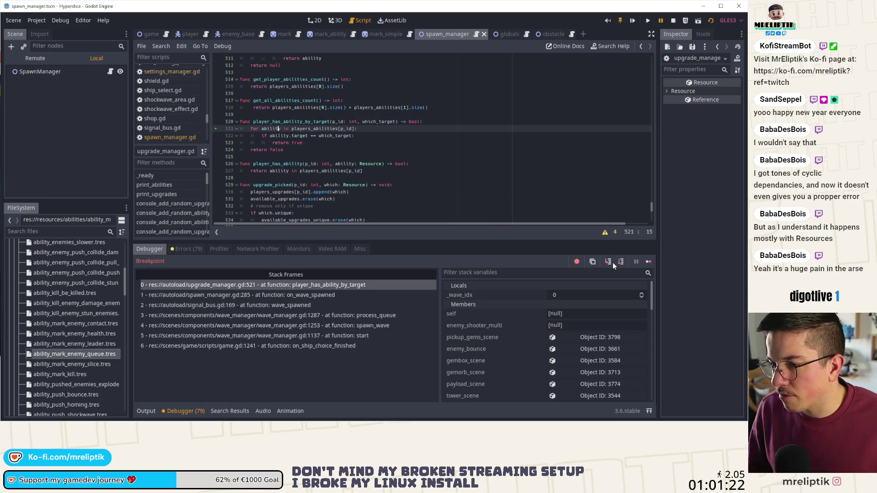
click(613, 262)
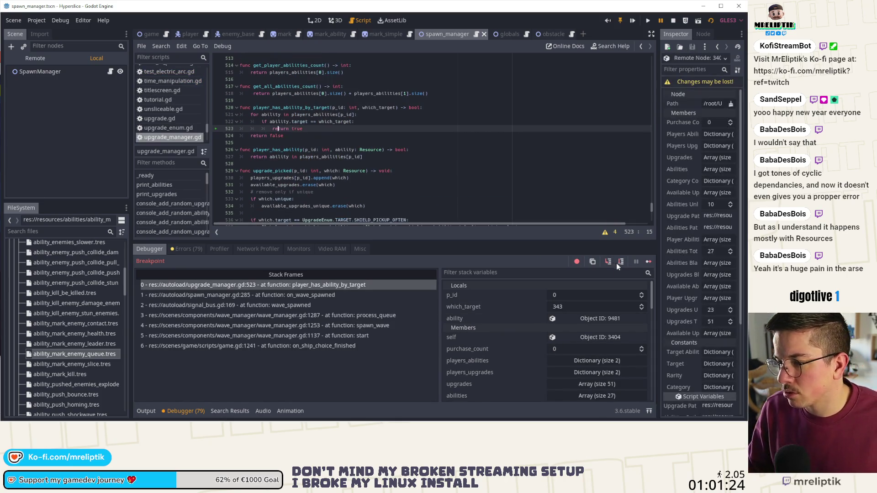
click(609, 261)
click(609, 262)
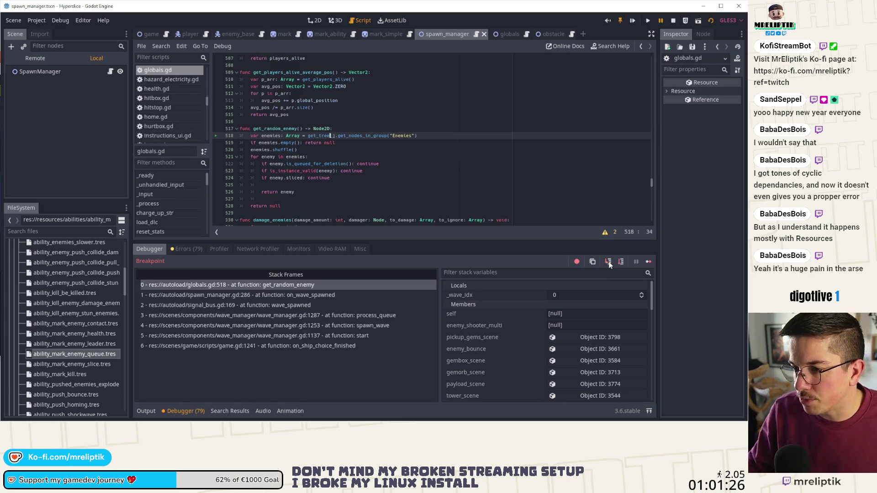
click(610, 261)
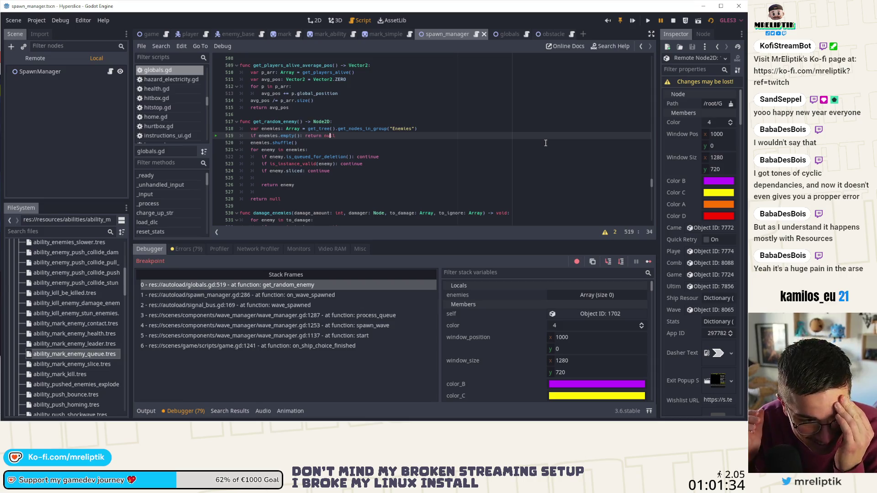
click(673, 20)
click(142, 409)
click(98, 118)
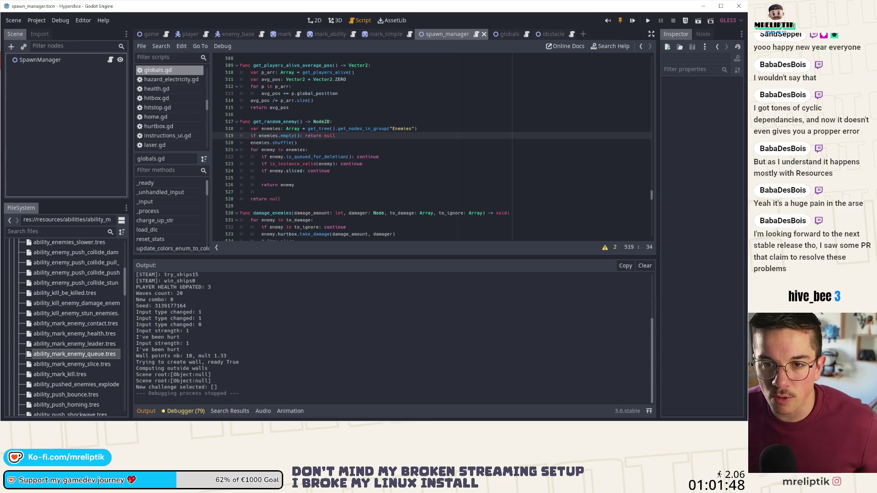
Step: Dismiss the popup and hide the Output panel so globals.gd gets full height
click(266, 211)
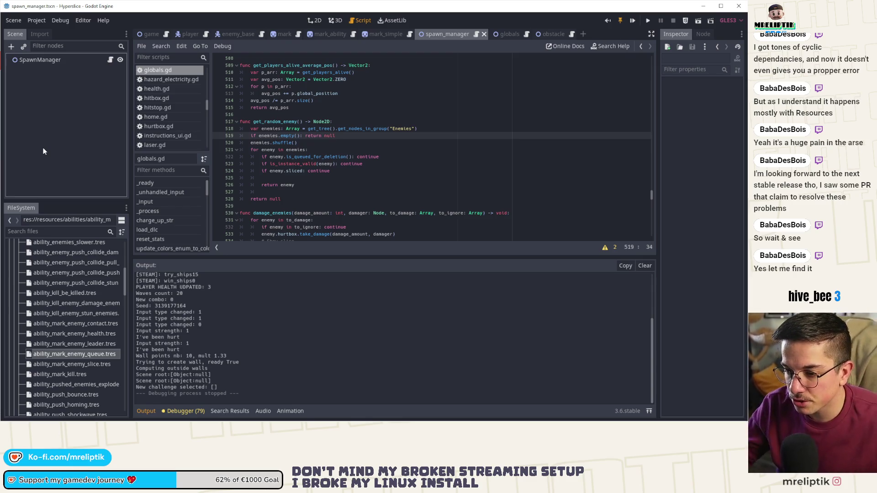
click(147, 411)
click(147, 411)
click(146, 411)
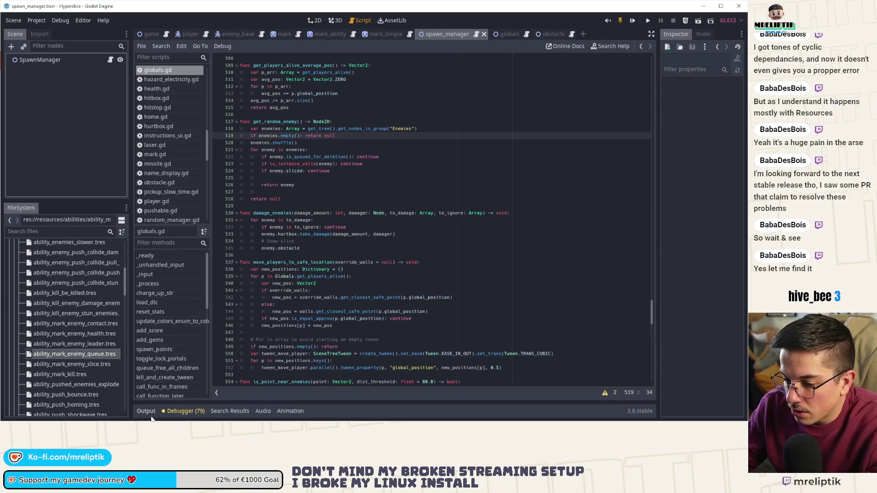
Step: In spawn_manager.gd, inspect on_wave_spawned and its signal connection on line 47
scroll(331, 186, down, 15)
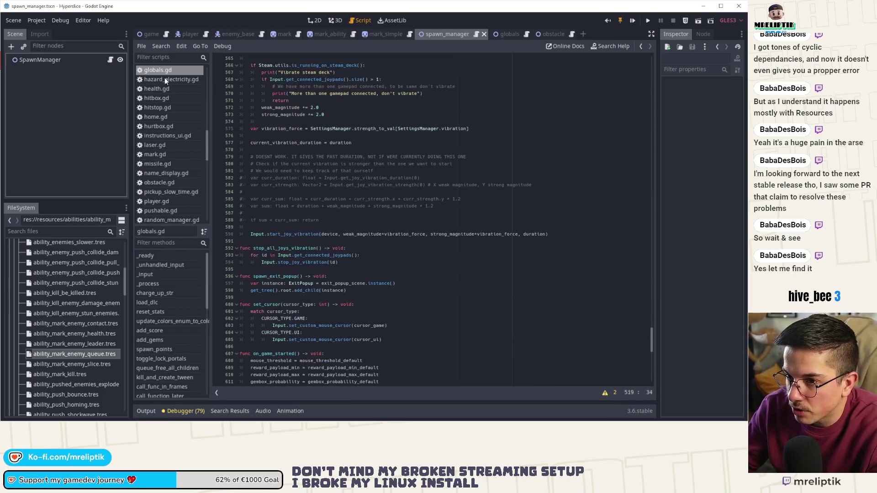
click(110, 60)
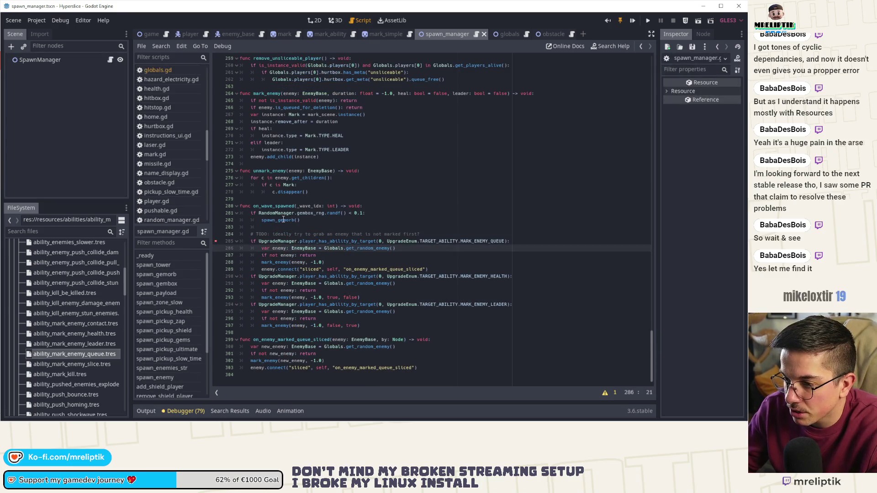
click(310, 221)
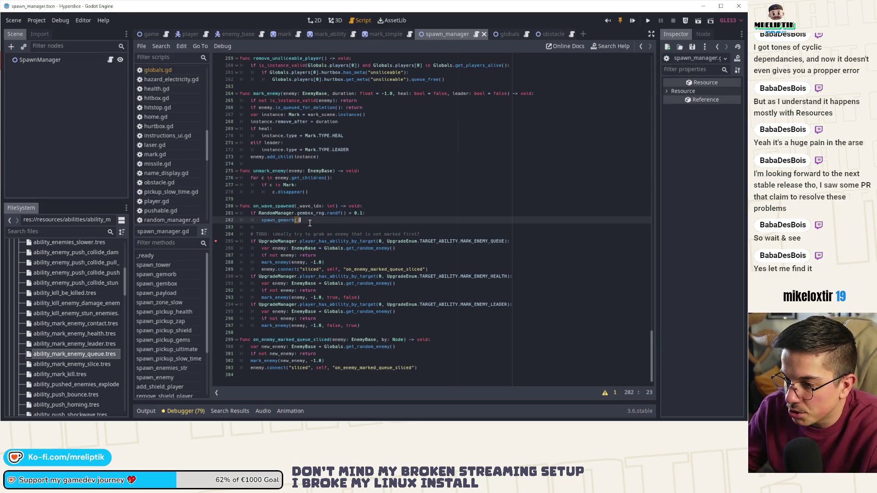
double_click(288, 214)
double_click(281, 206)
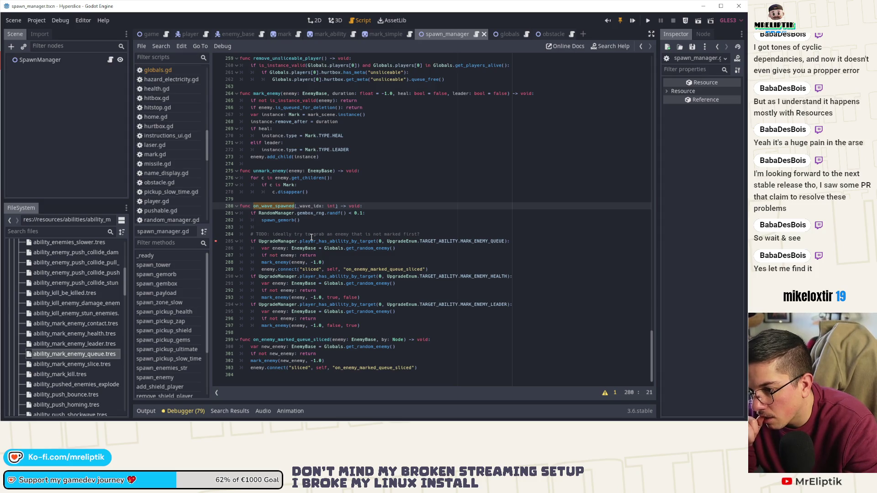
scroll(420, 175, up, 3)
scroll(420, 176, up, 20)
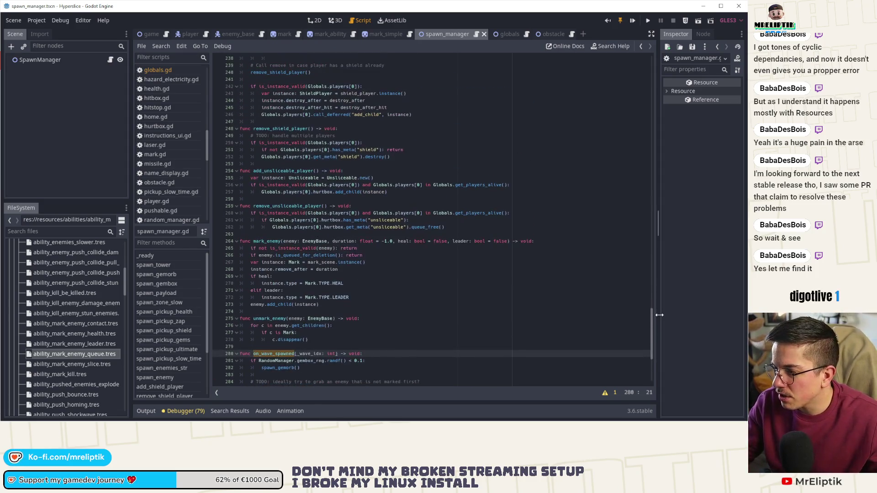
scroll(364, 182, down, 3)
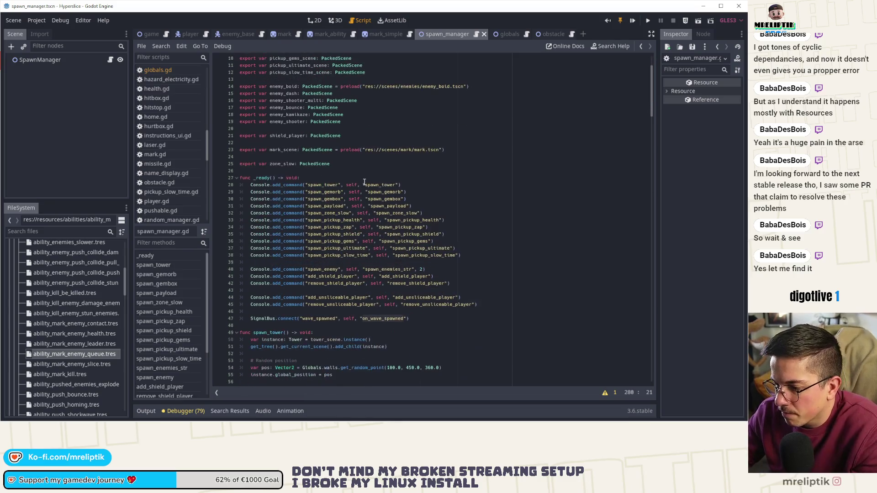
click(384, 319)
double_click(386, 318)
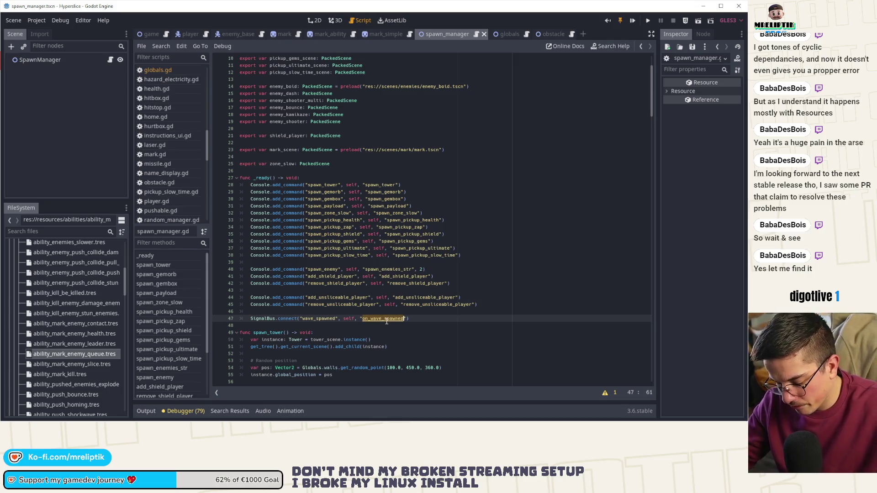
Step: Search the whole project for wave_spawned and open the wave_manager.gd match at line 1321
double_click(317, 319)
key(ctrl+shift+f)
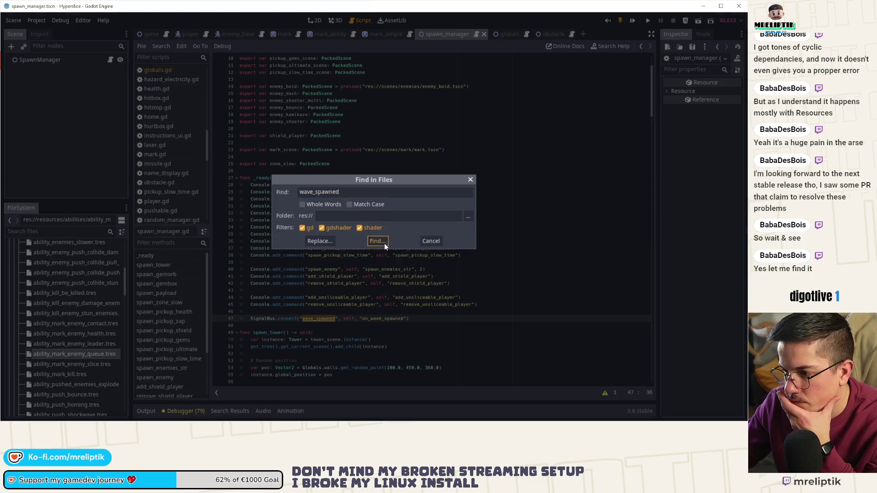
click(383, 241)
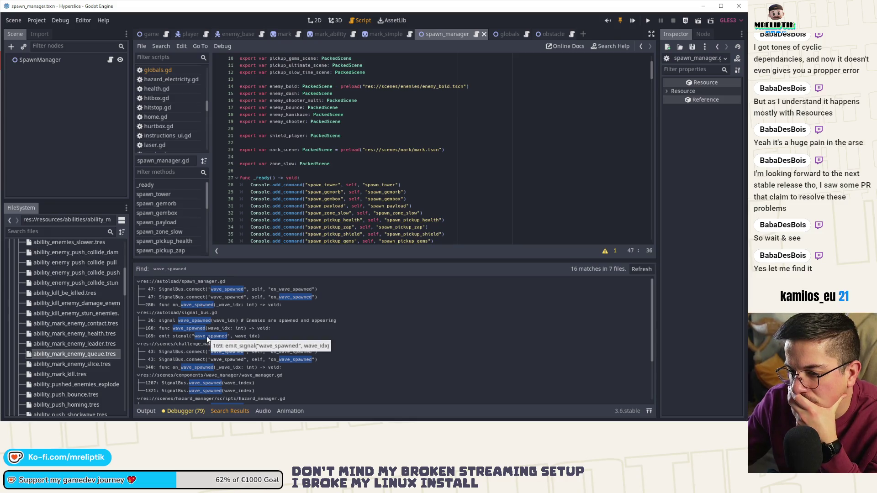
scroll(208, 329, down, 2)
scroll(214, 324, down, 2)
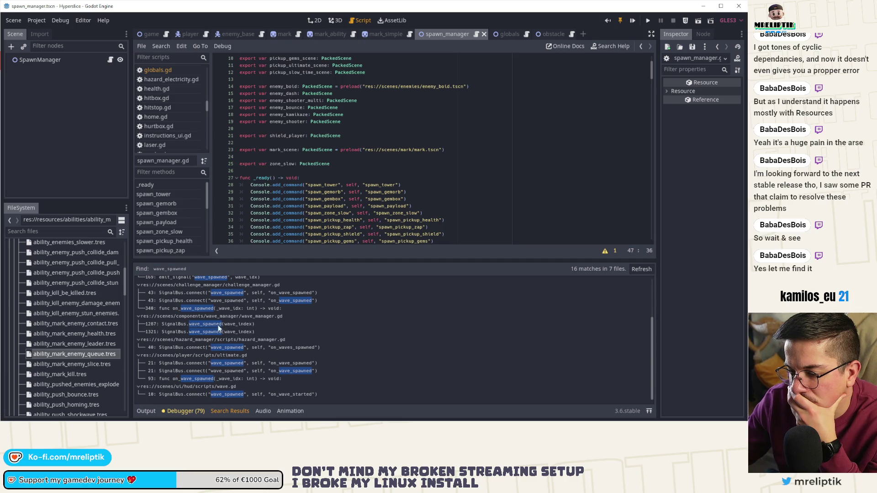
click(216, 326)
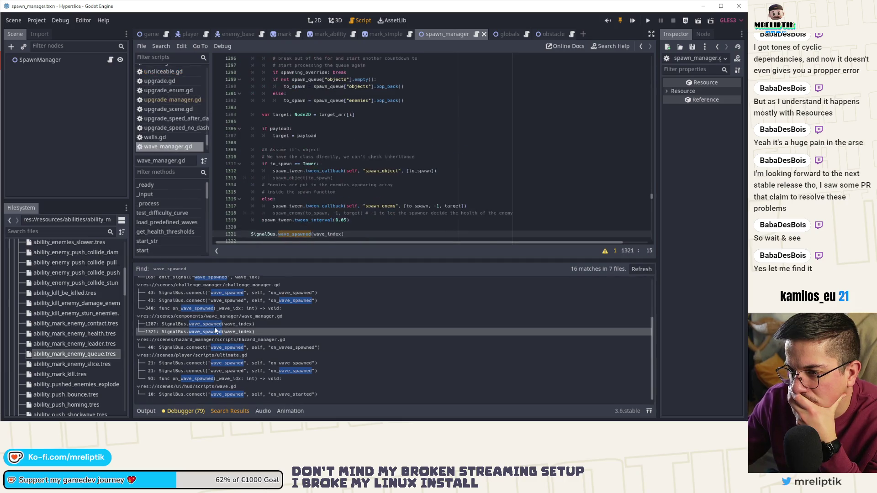
scroll(348, 162, up, 5)
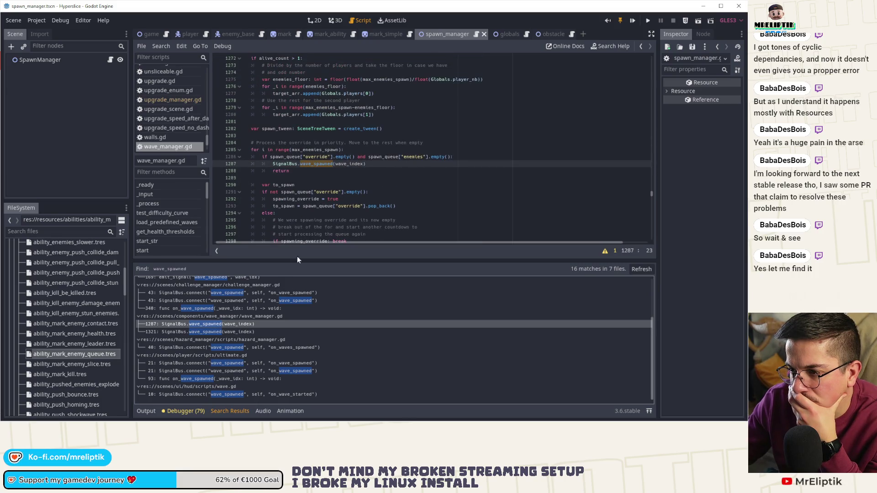
click(232, 332)
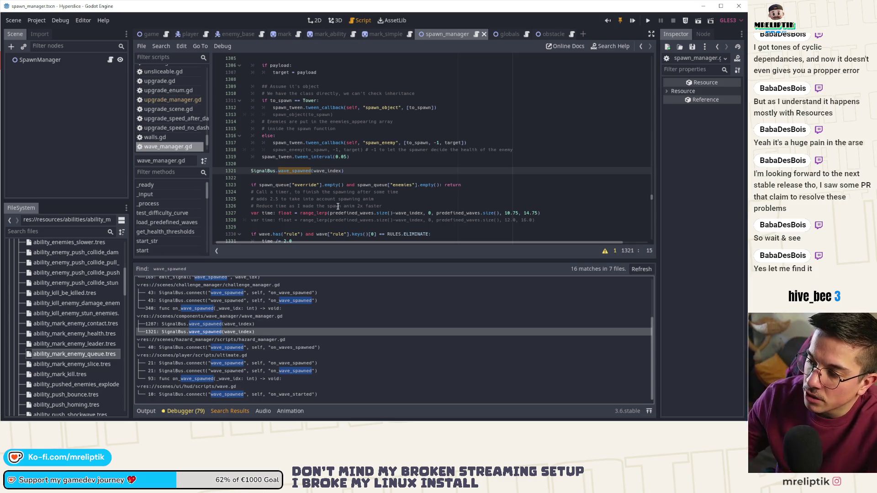
Step: Collapse the bottom panel and review the code emitting SignalBus.wave_spawned(wave_index)
click(146, 411)
click(147, 410)
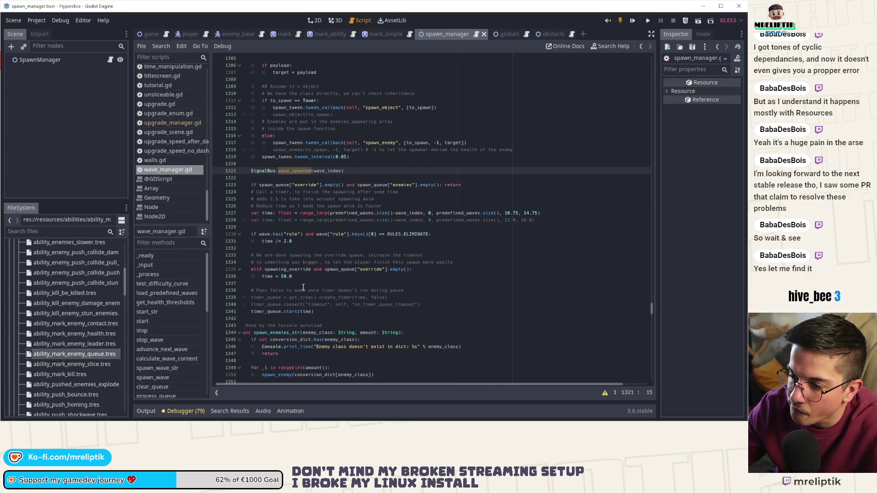
scroll(302, 287, up, 3)
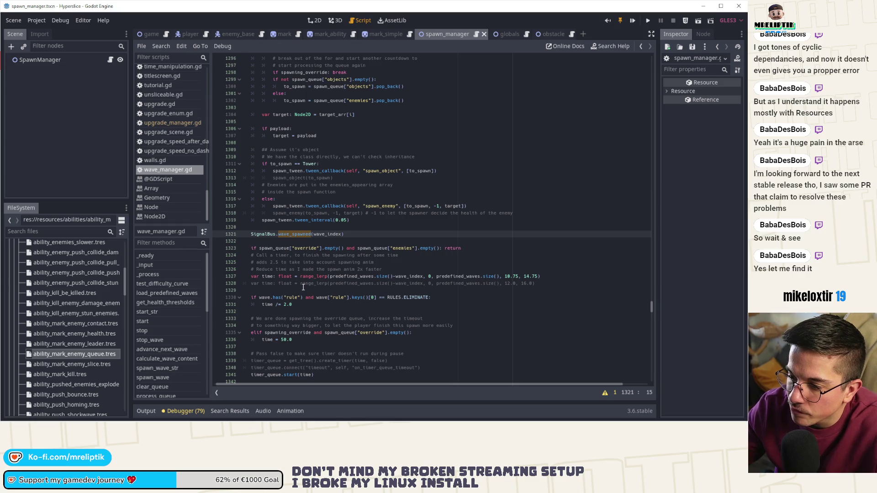
scroll(303, 286, down, 5)
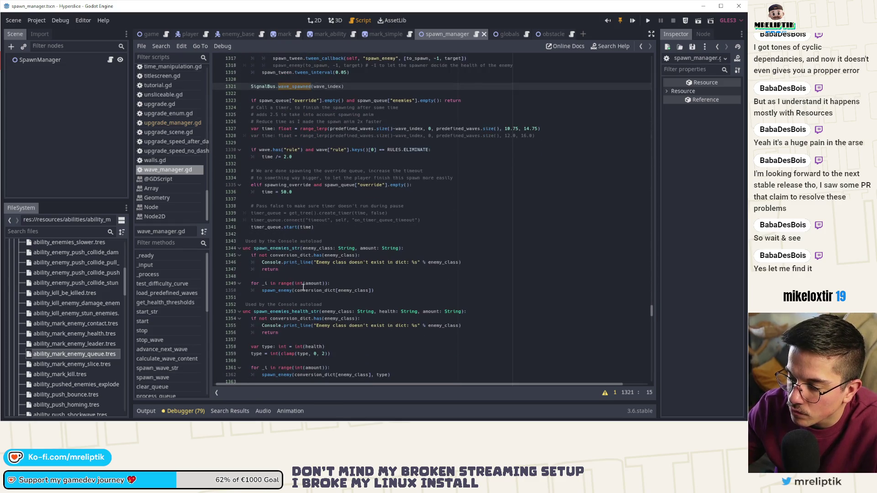
scroll(303, 287, down, 6)
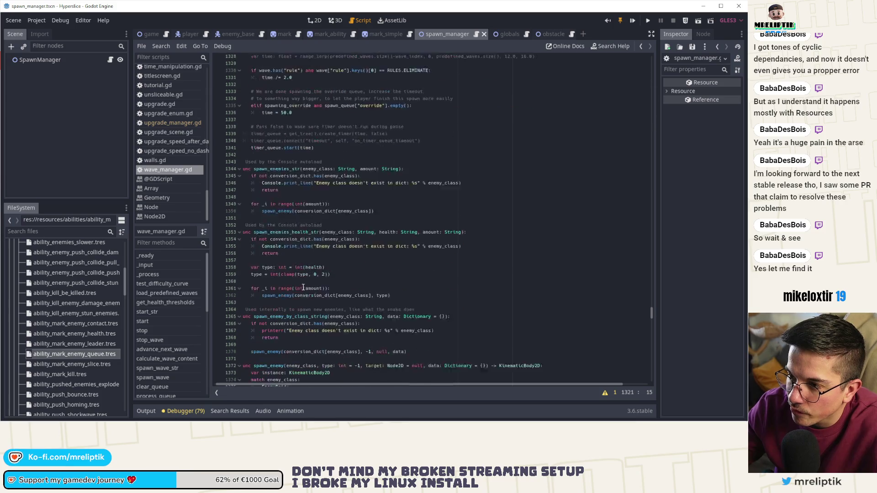
scroll(304, 287, up, 6)
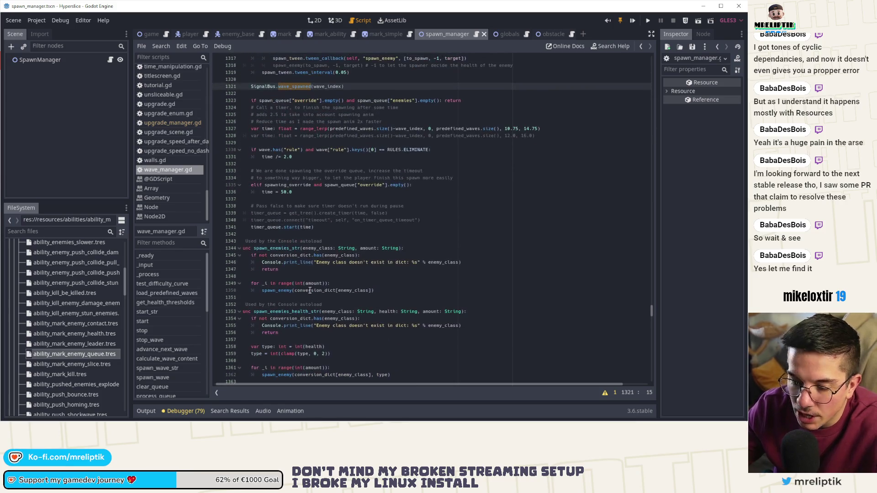
click(264, 87)
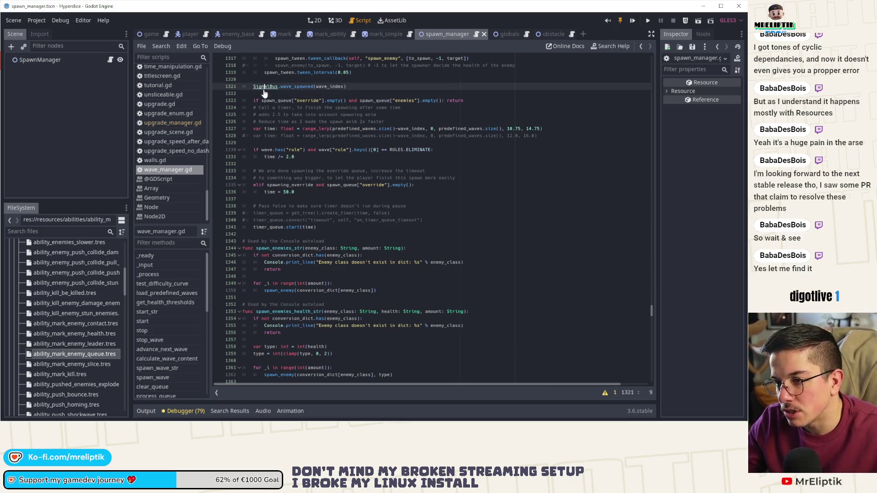
Step: Go to signal_bus.gd and compare the wave_spawned and wave_fully_spawned declarations and comments
ctrl+click(264, 87)
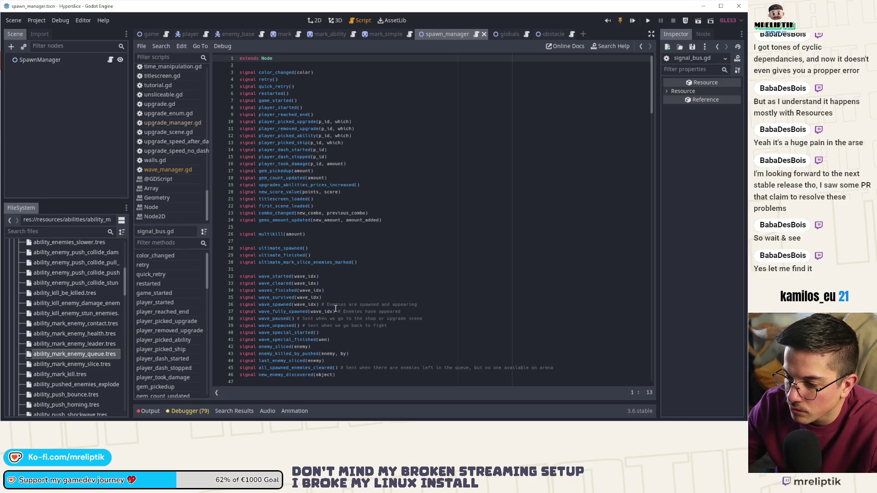
click(284, 305)
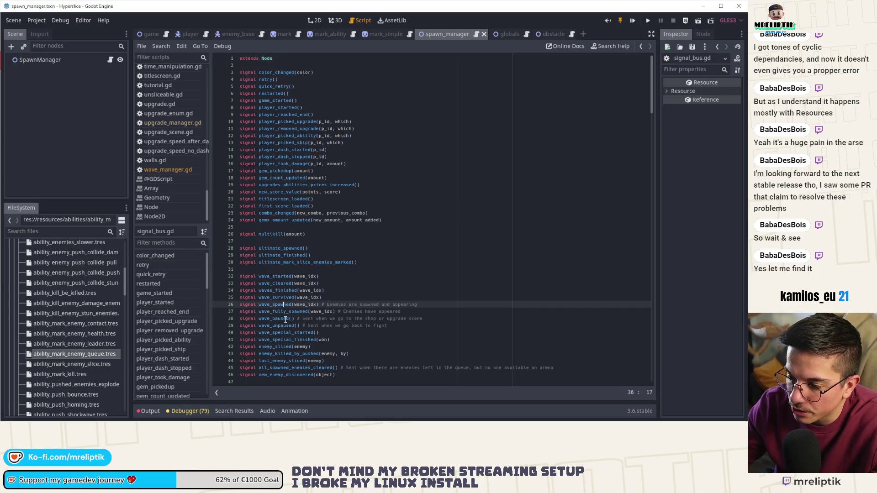
double_click(287, 312)
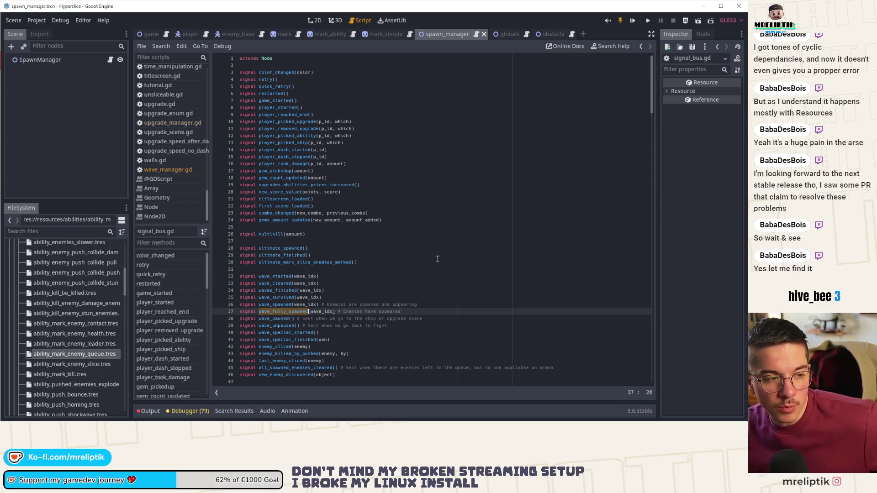
double_click(274, 305)
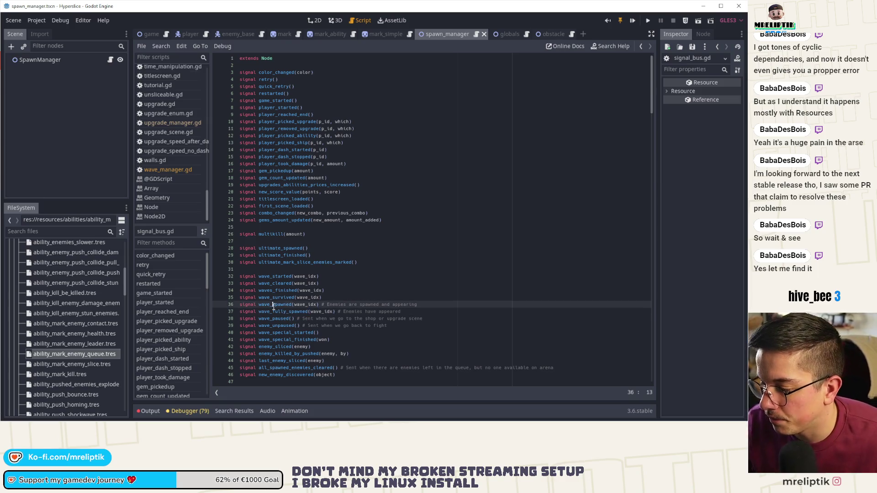
double_click(369, 305)
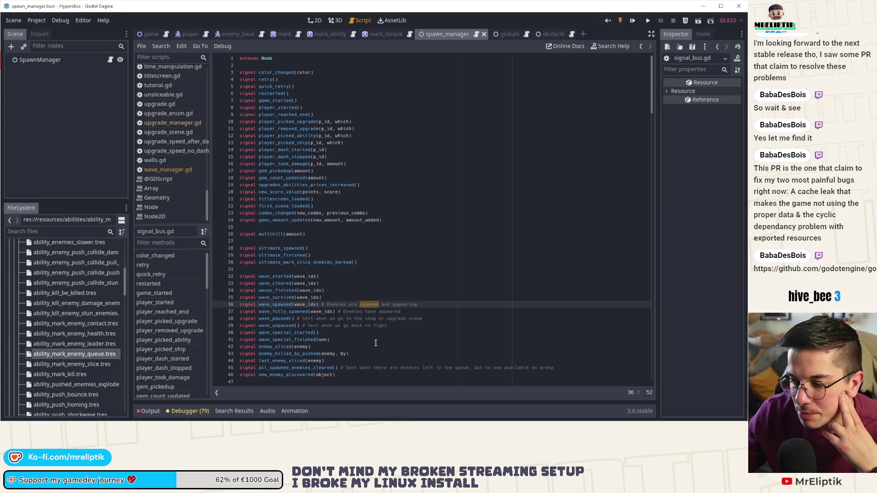
double_click(283, 312)
Step: Copy the wave_fully_spawned signal name and return to spawn_manager.gd
right_click(285, 314)
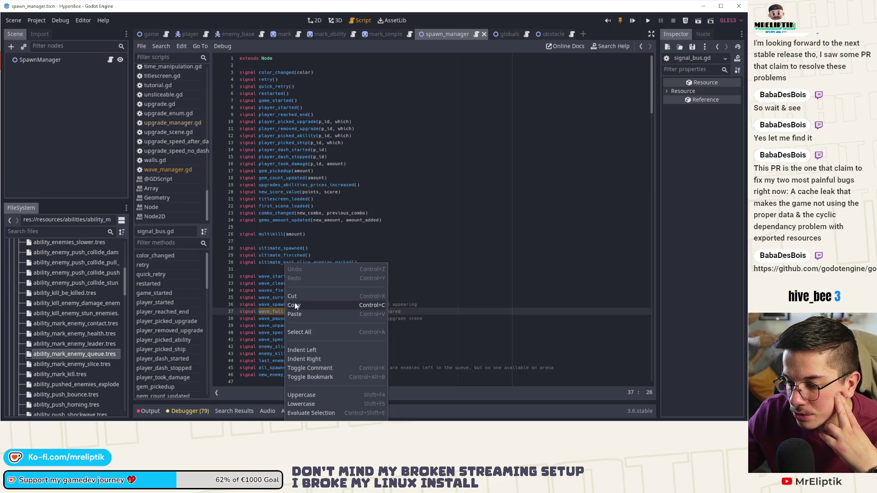
click(292, 305)
click(79, 122)
click(111, 62)
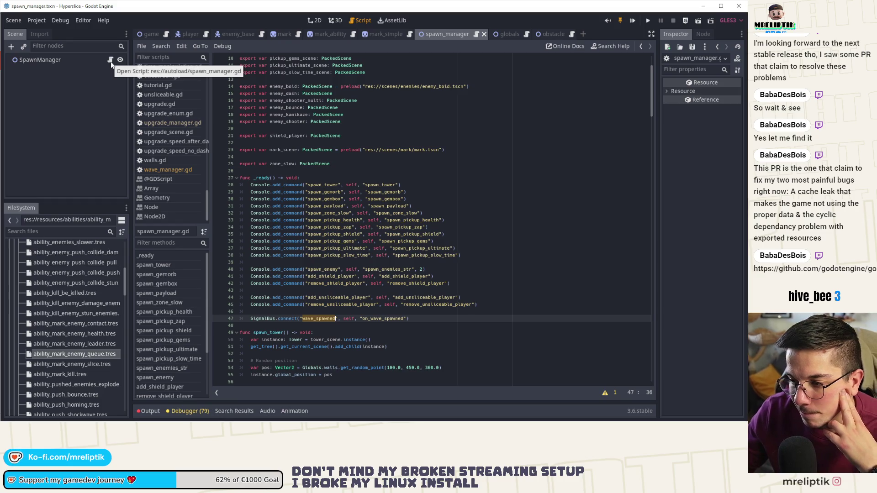
click(379, 34)
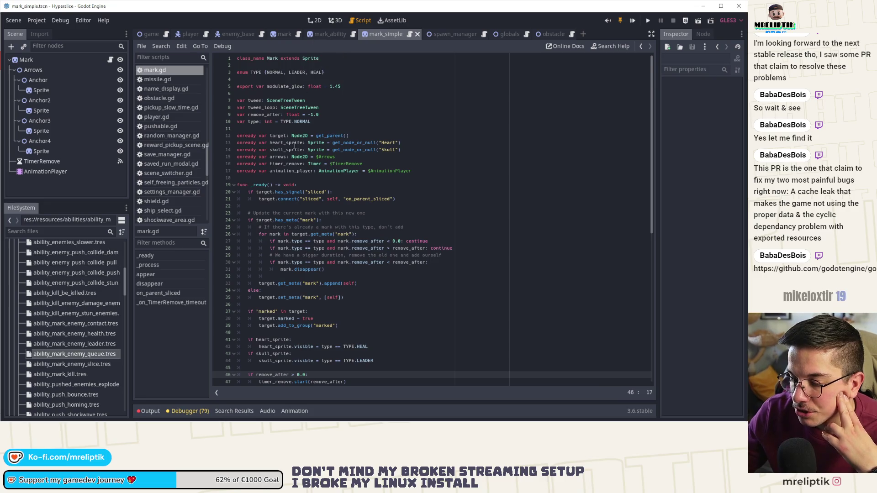
click(455, 34)
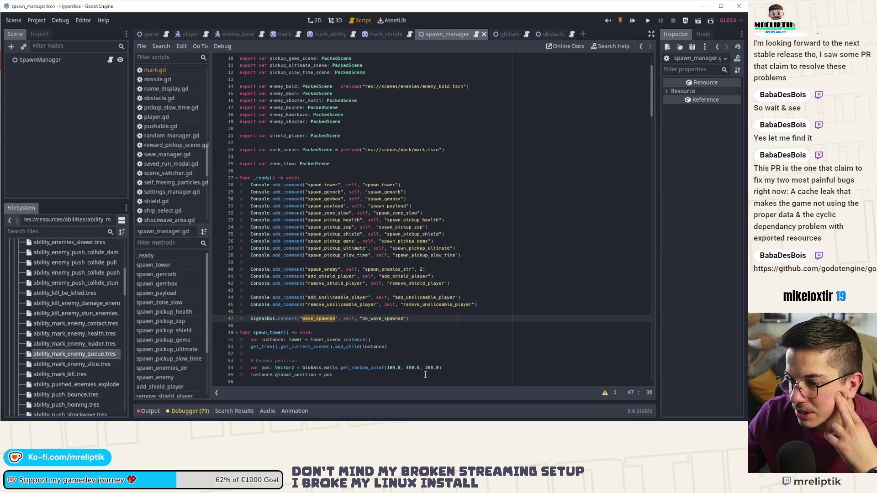
Step: Duplicate the connect line so wave_fully_spawned connects to on_wave_fully_spawned
click(302, 318)
key(ctrl+b)
key(ctrl+shift+Right)
text(wave_fully_spawned)
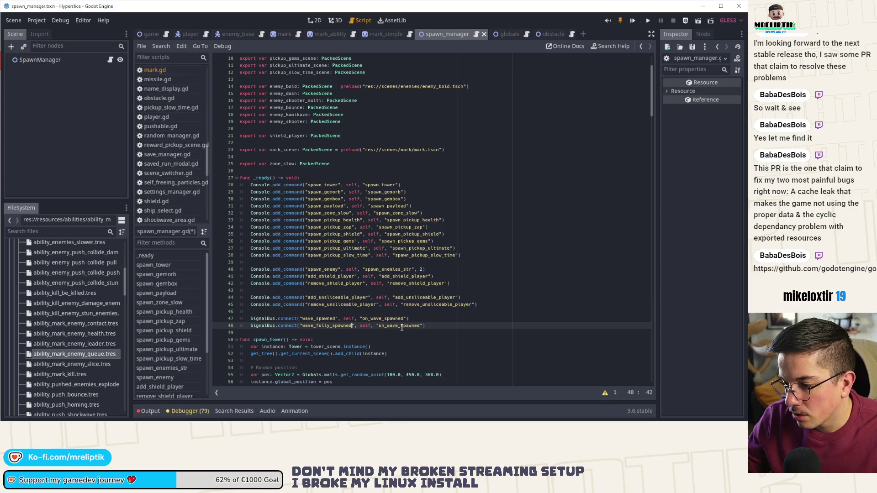
click(387, 329)
drag(386, 326, 420, 325)
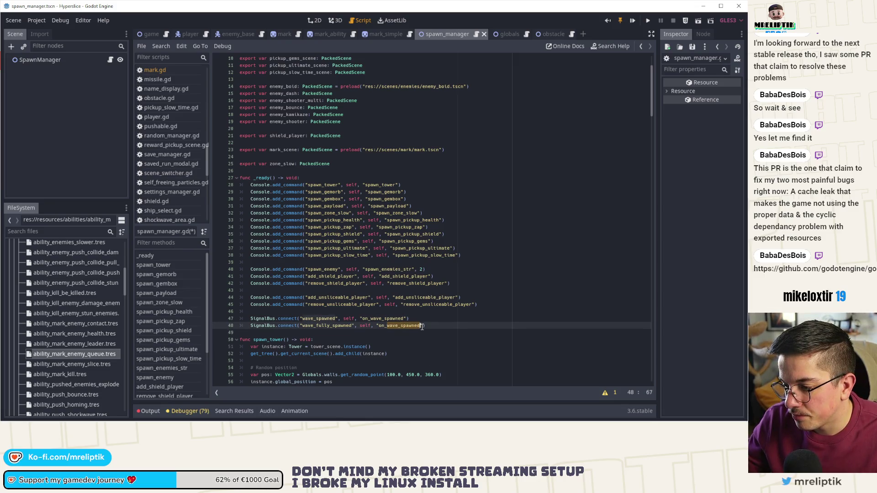
key(ctrl+v)
Step: Add func on_wave_fully_spawned(_wave_idx: int) -> void: with a pass body after on_wave_spawned
click(380, 319)
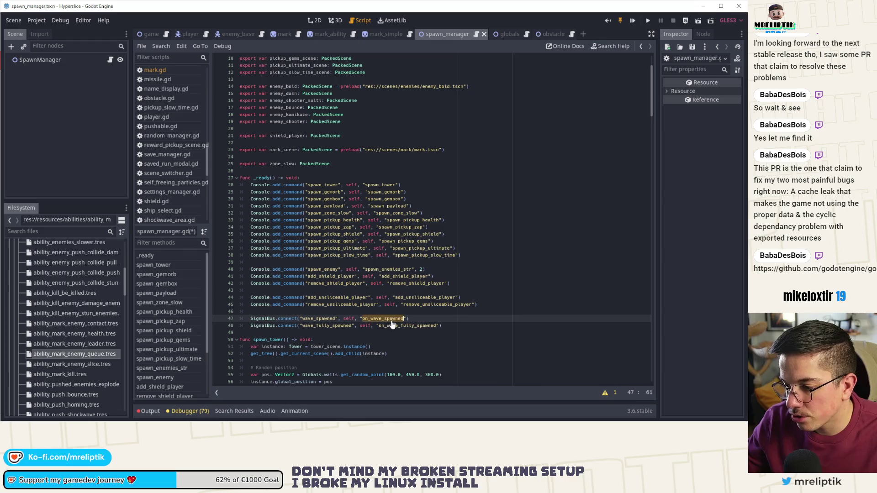
key(ctrl+f)
key(Return)
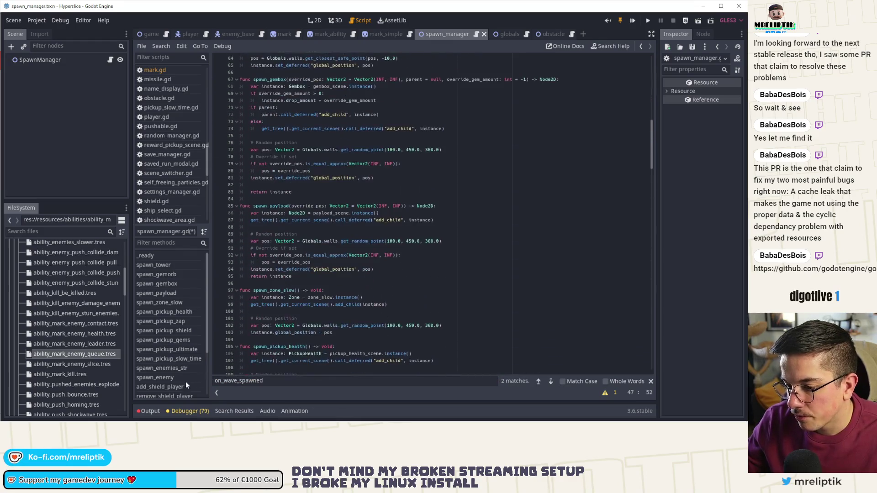
scroll(185, 379, down, 3)
click(161, 381)
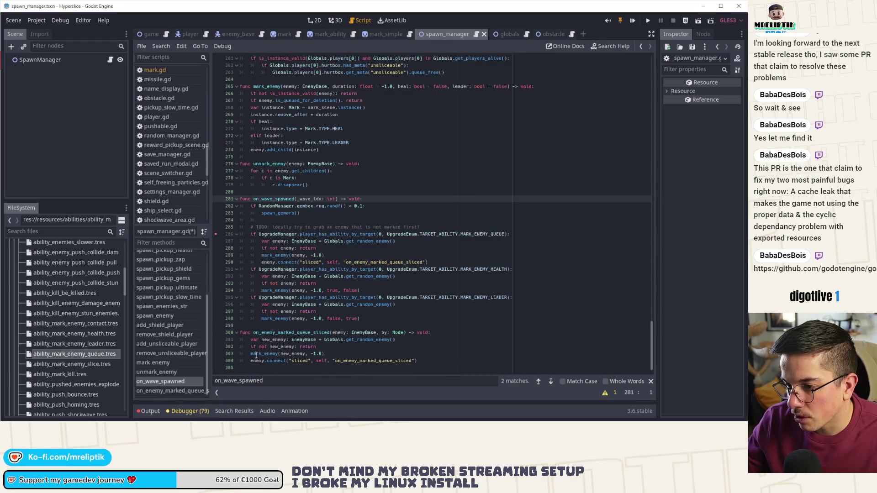
click(255, 326)
key(Return)
text(func on_wave_fully_spawned(_wave_id)
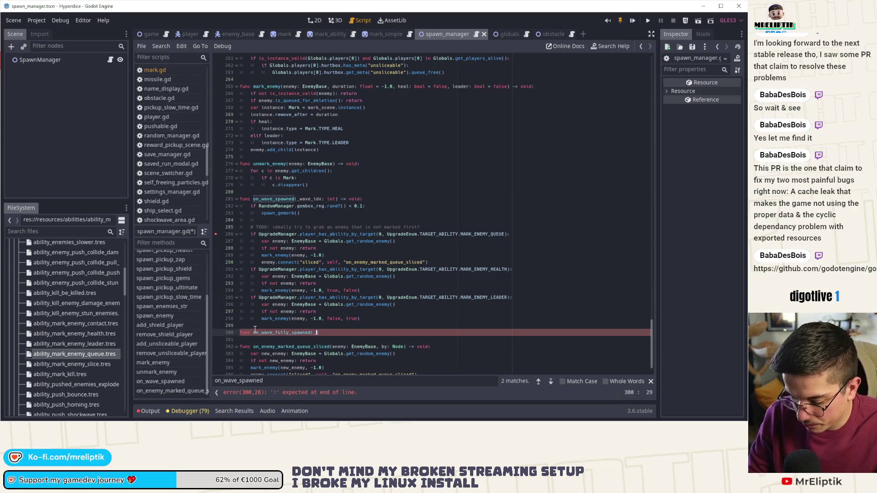
text(x: int)
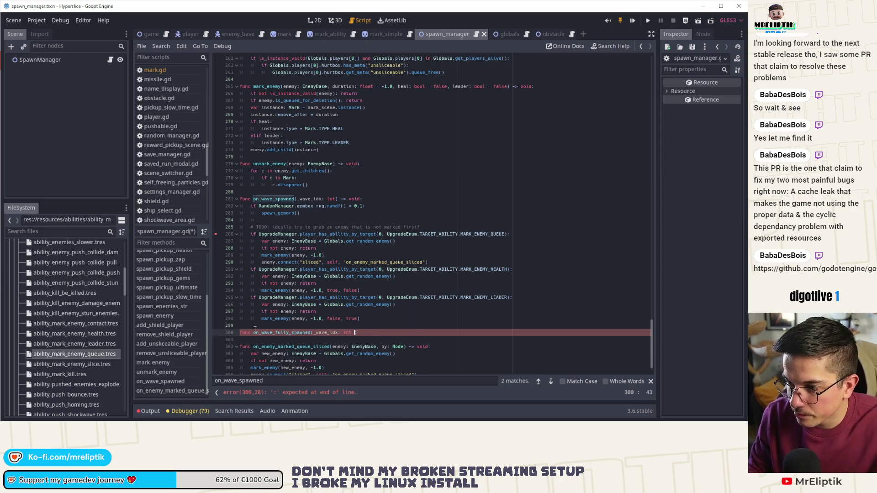
key(BackSpace)
text())
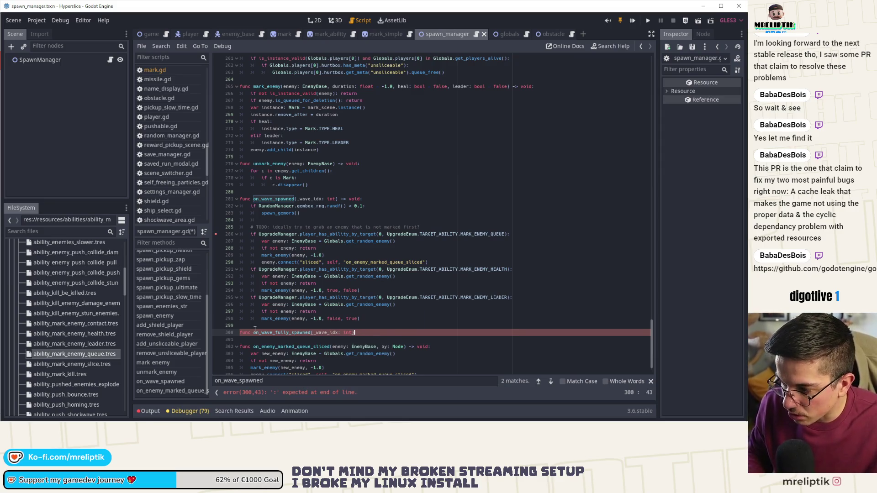
text( -> void:)
key(Return)
text(pass)
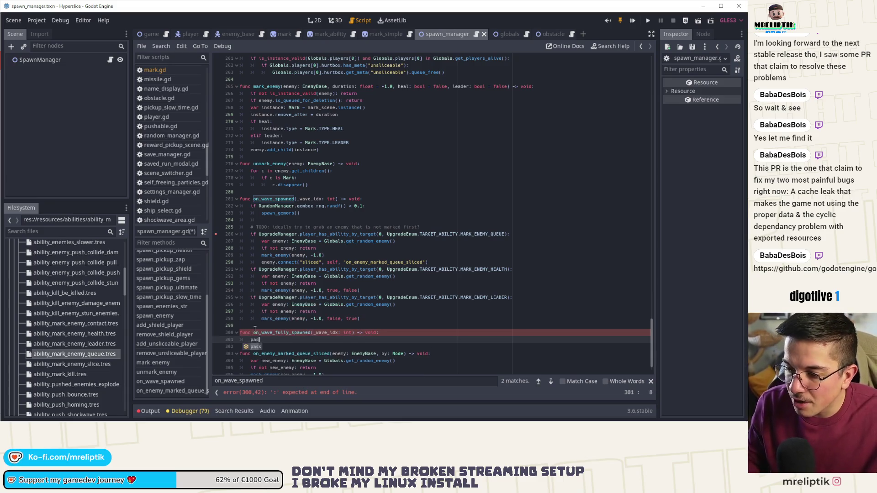
Step: Move the enemy-marking code from on_wave_spawned into on_wave_fully_spawned, replacing pass
click(215, 237)
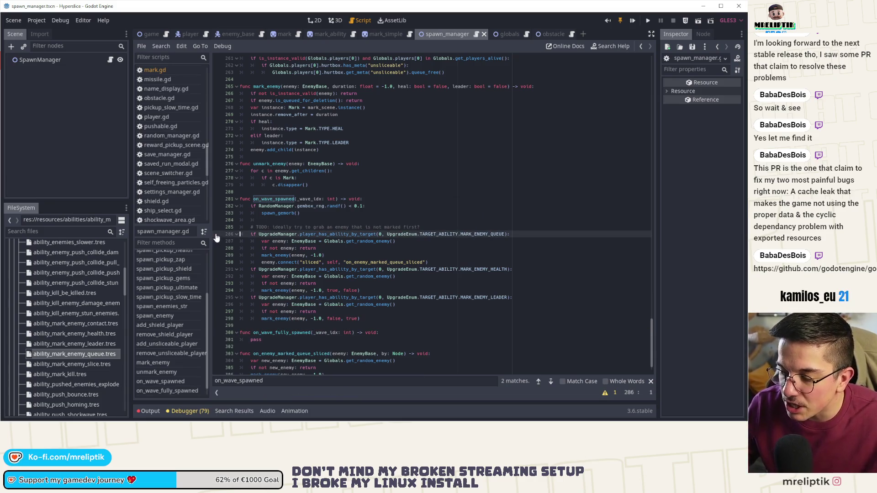
mouse_move(359, 319)
mouse_down()
mouse_move(231, 252)
mouse_move(217, 226)
mouse_up()
key(BackSpace)
key(BackSpace)
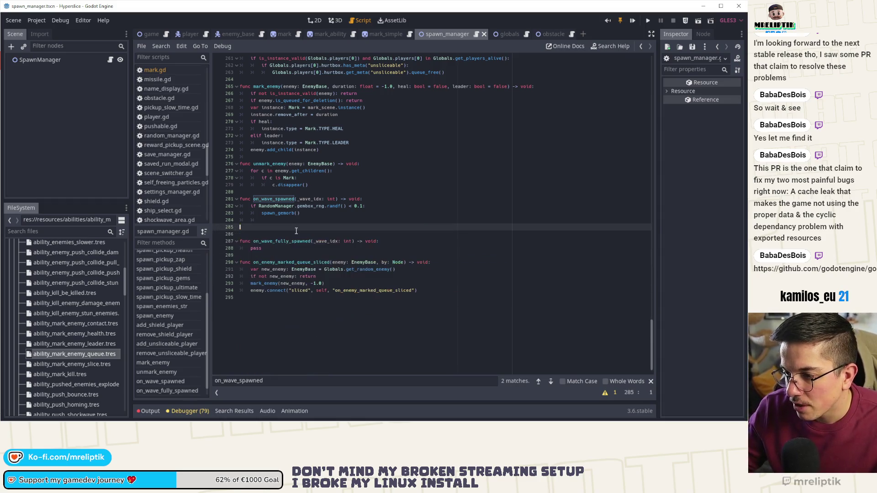
key(Delete)
triple_click(296, 234)
key(ctrl+v)
click(273, 234)
click(276, 220)
key(Return)
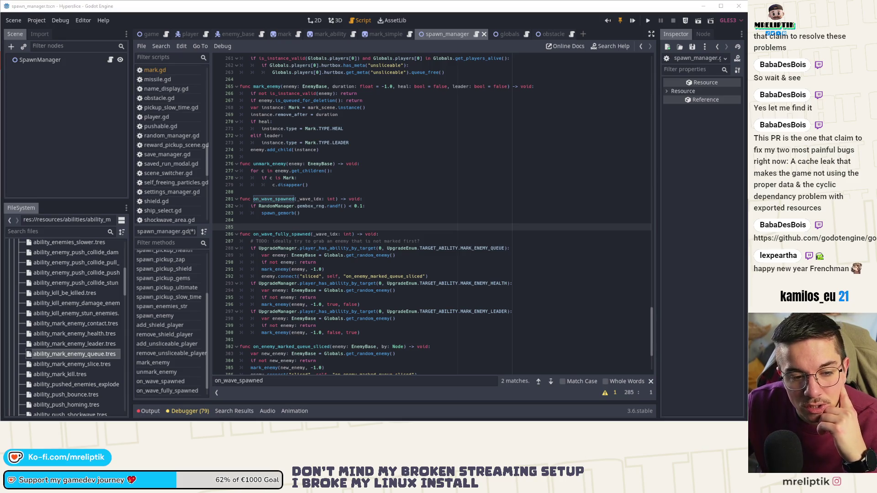
Step: Bring the browser showing Godot pull request #109345 over the editor and maximize it
mouse_move(0, 182)
mouse_down()
mouse_move(194, 183)
mouse_move(194, 94)
mouse_up()
double_click(193, 95)
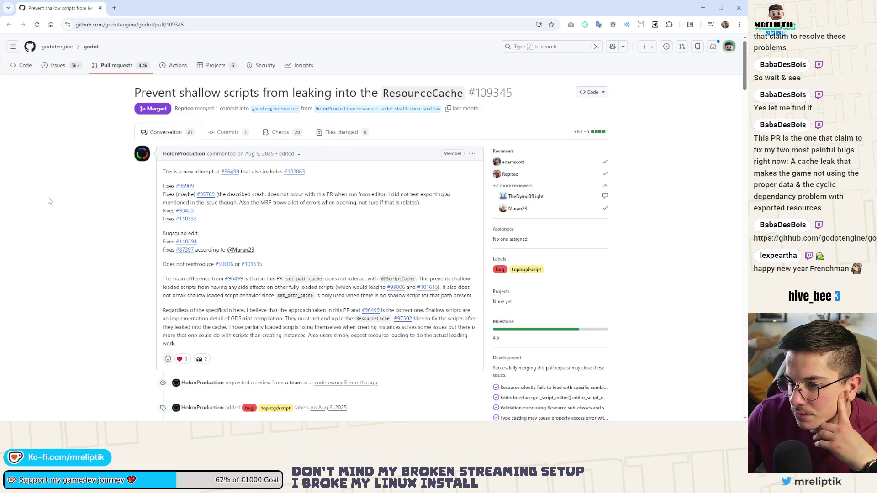
scroll(49, 201, down, 3)
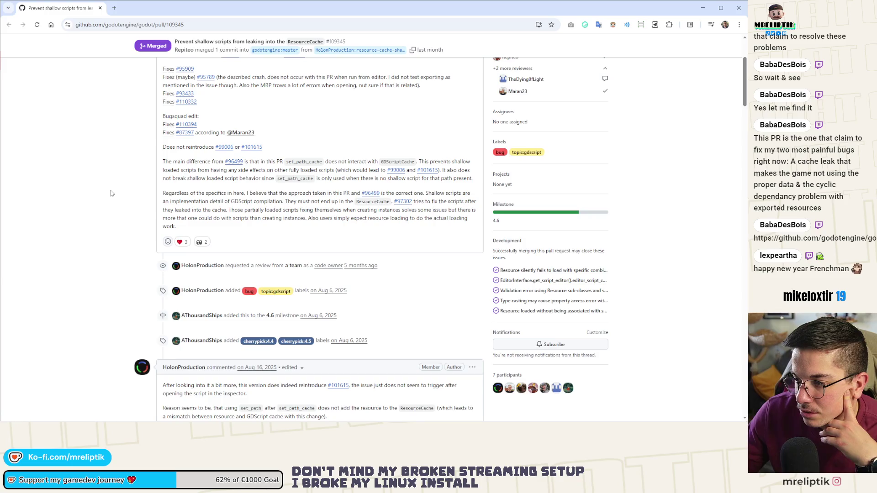
scroll(110, 193, down, 3)
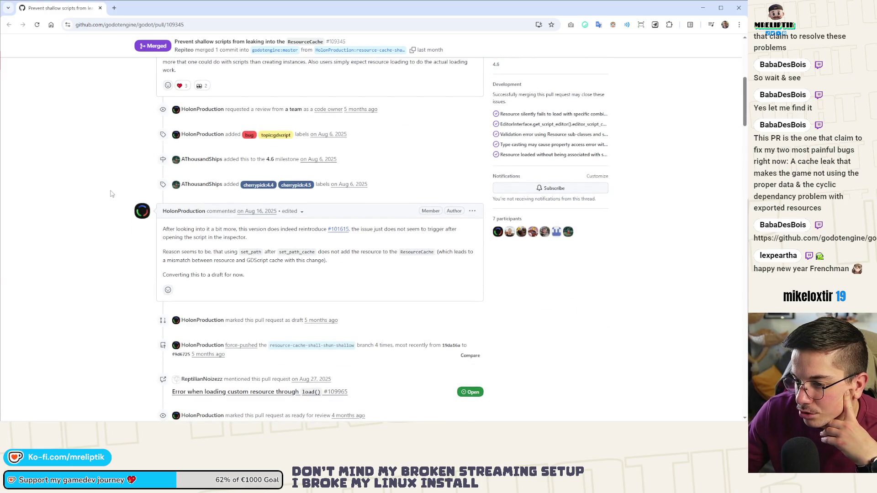
scroll(110, 193, down, 4)
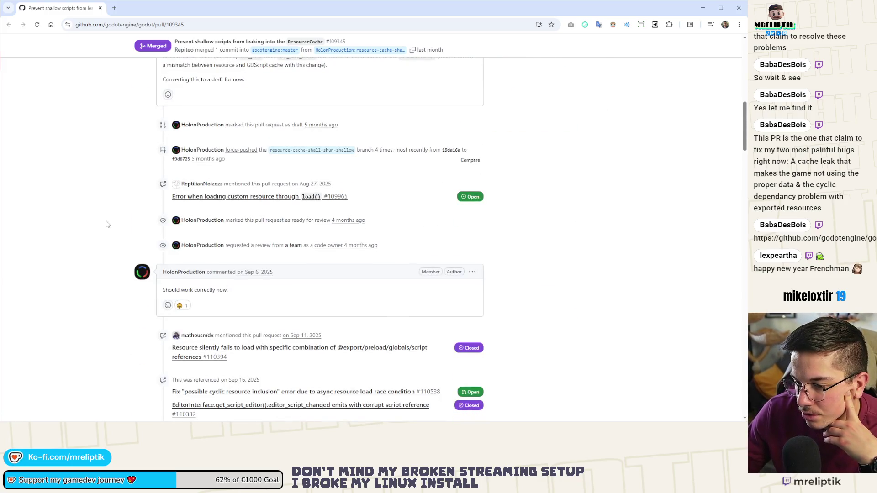
scroll(106, 224, up, 10)
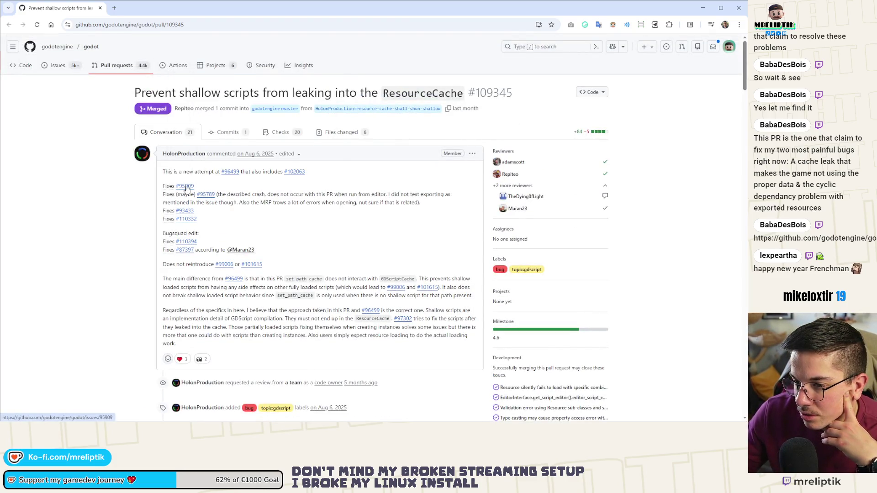
mouse_move(187, 190)
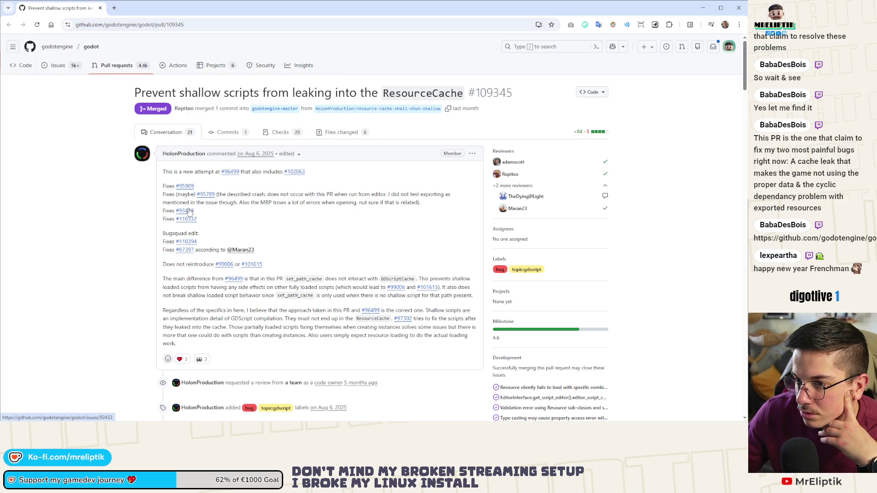
mouse_move(189, 212)
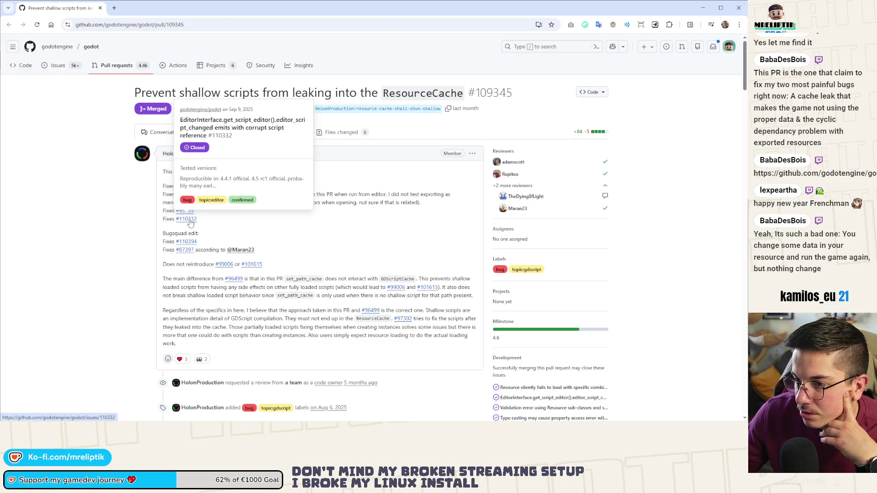
mouse_move(188, 244)
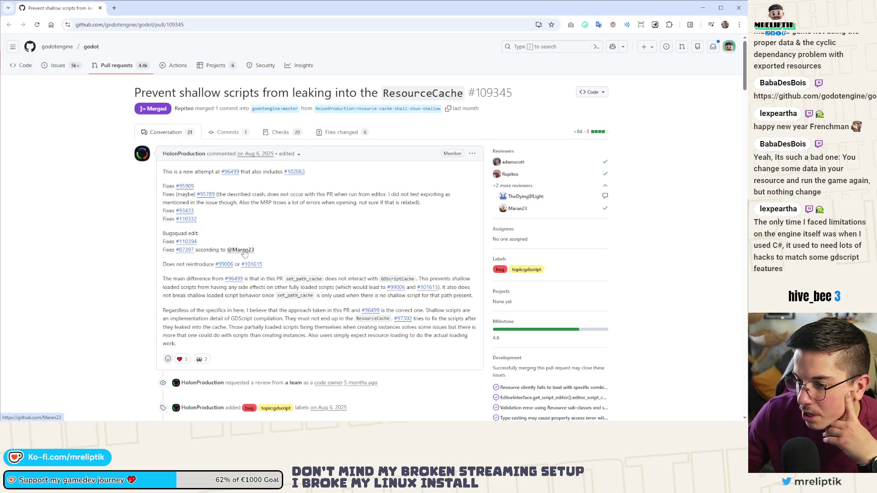
mouse_move(243, 253)
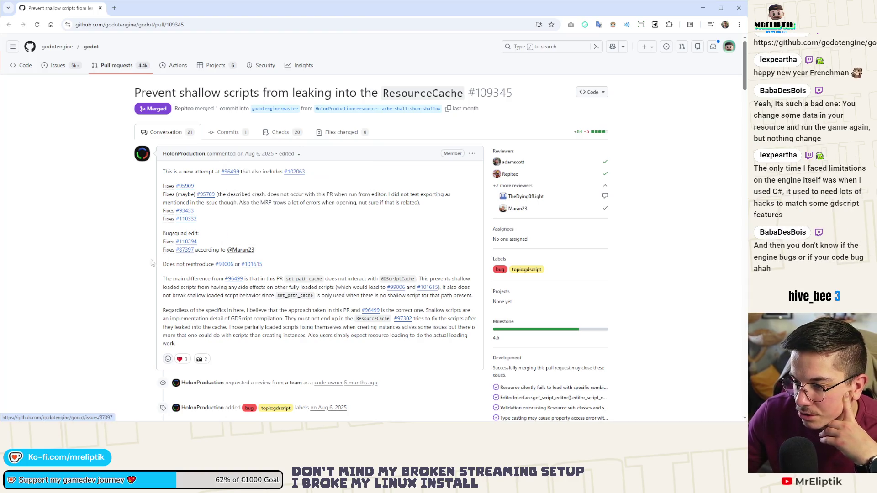
mouse_move(229, 267)
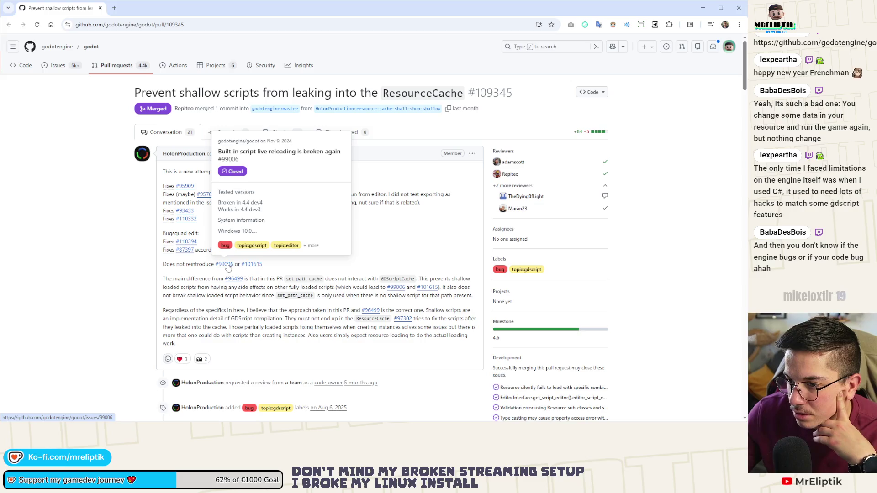